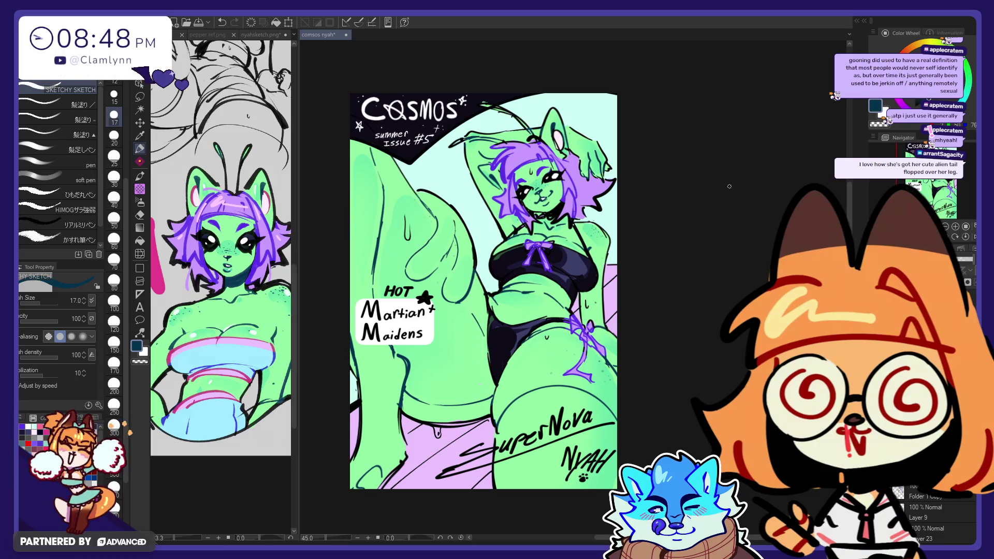
- Eyedrop the pale mint white from the nyahsketch.png reference as the drawing colour
left_click(406, 202, "alt")
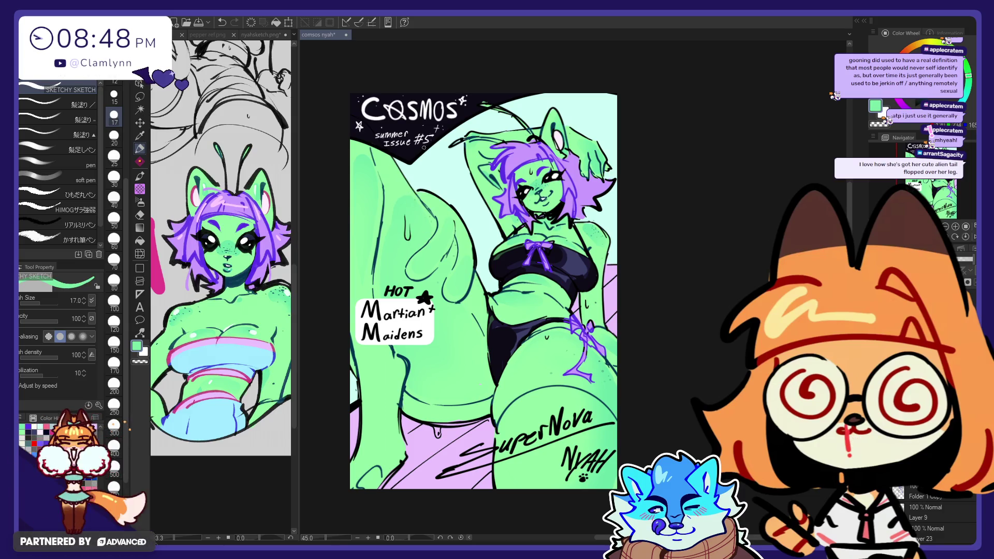
left_click(252, 333)
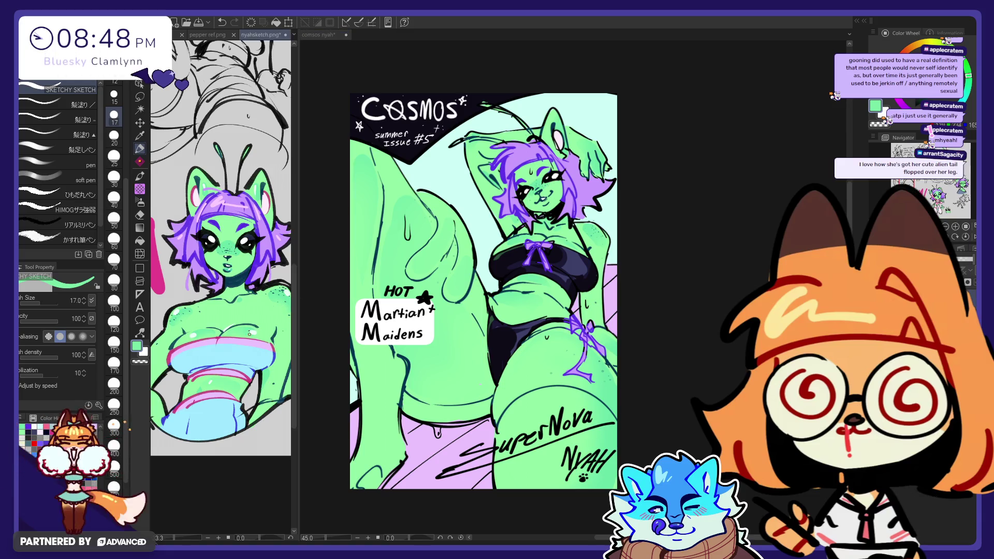
left_click(531, 290)
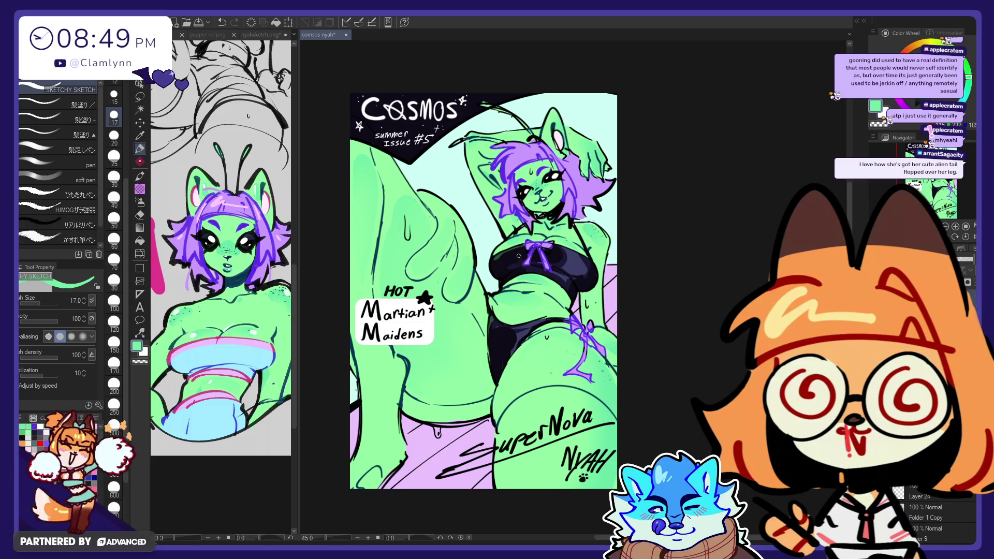
key("ctrl+z")
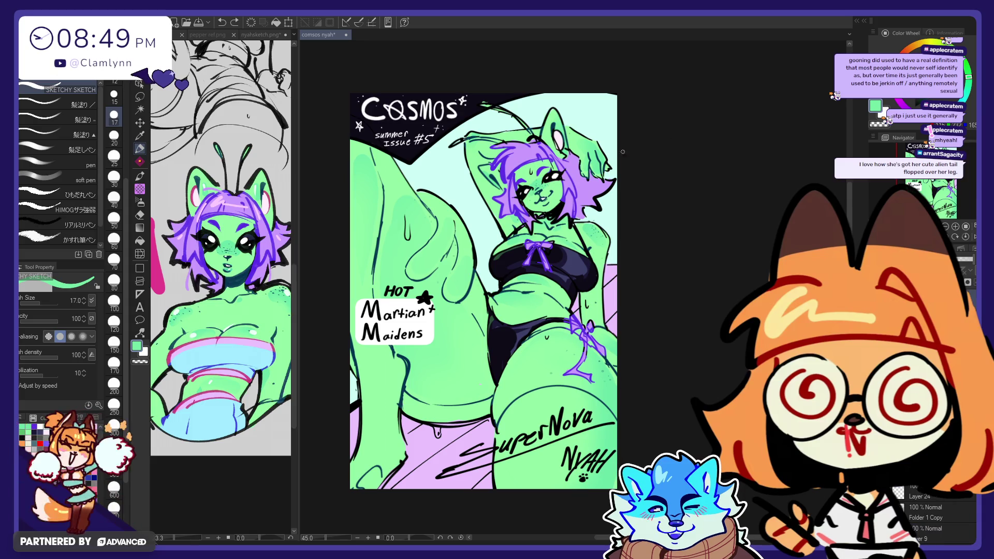
left_click(244, 333, "alt")
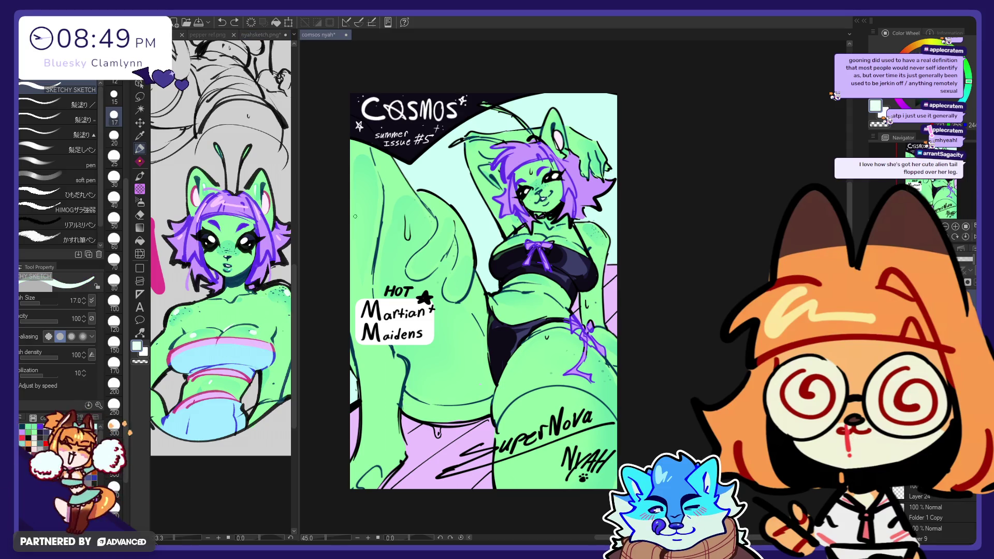
- Select the G-pen, undo a trial leg highlight, and reduce the brush size to 70
key("p")
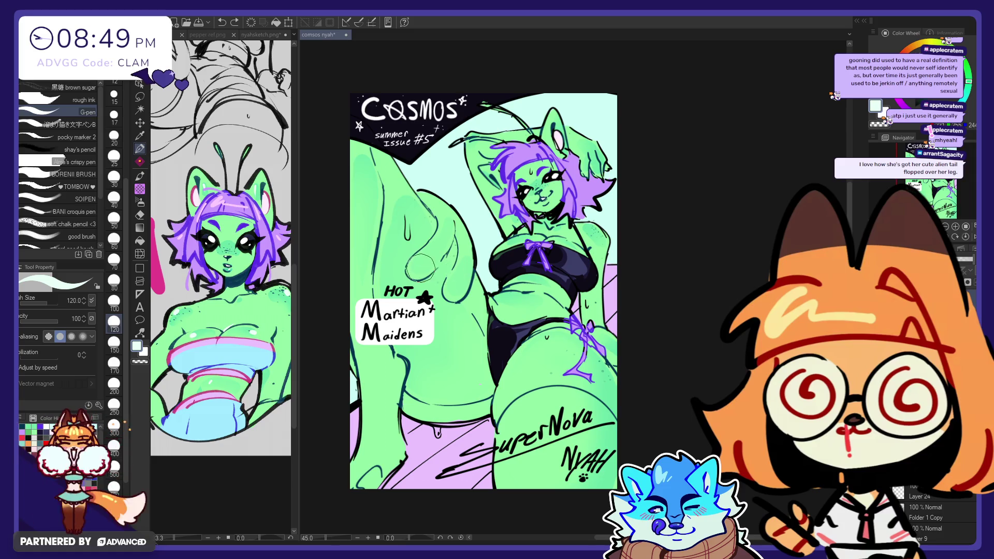
left_click_drag(420, 268, 432, 259)
key("ctrl+z")
key("bracketleft")
key("bracketleft")
key("bracketleft")
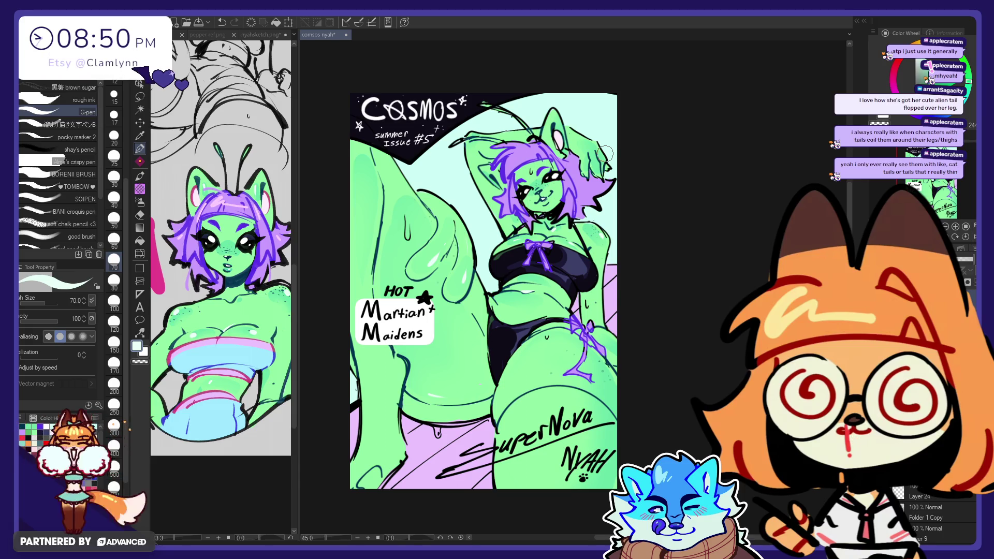
- Alternate Eraser and G-pen to paint and trim white highlights on the lower thighs
key("e")
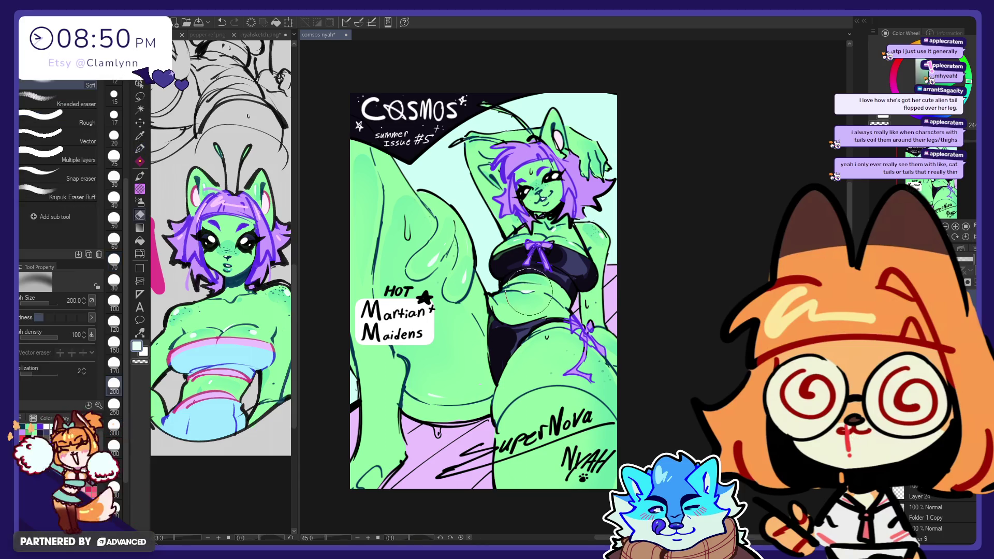
left_click(139, 149)
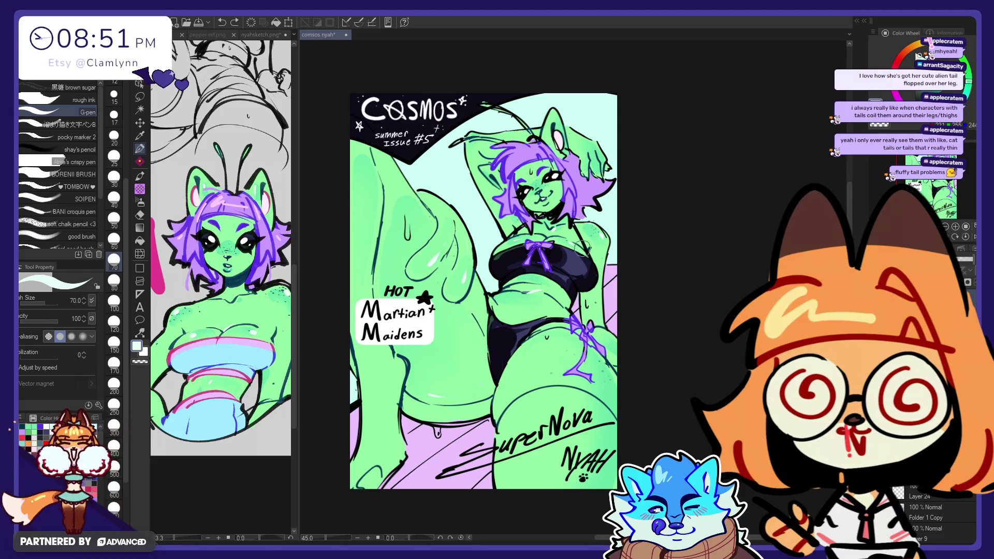
key("e")
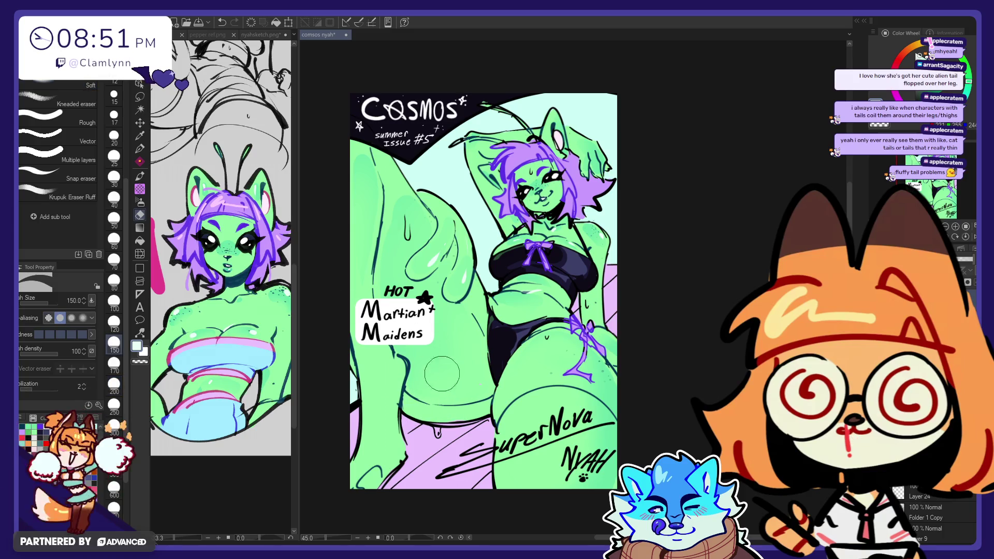
key("p")
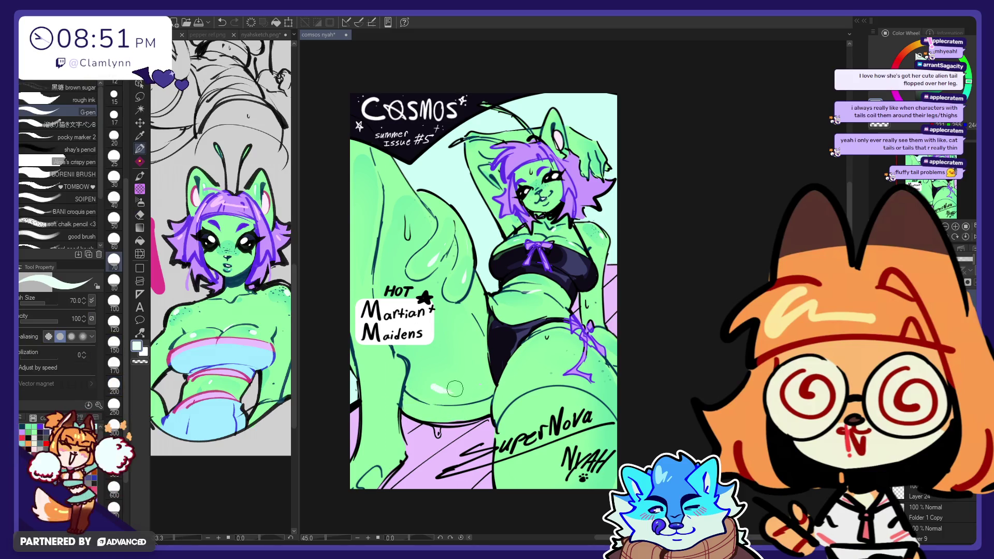
key("e")
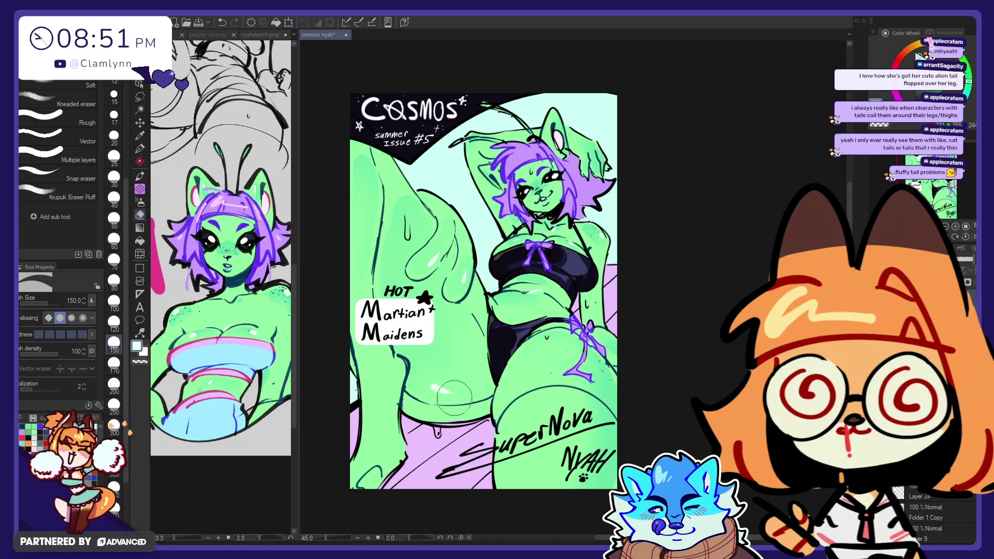
- Redraw the white highlight on the right hip and refine its edges with the Eraser
key("p")
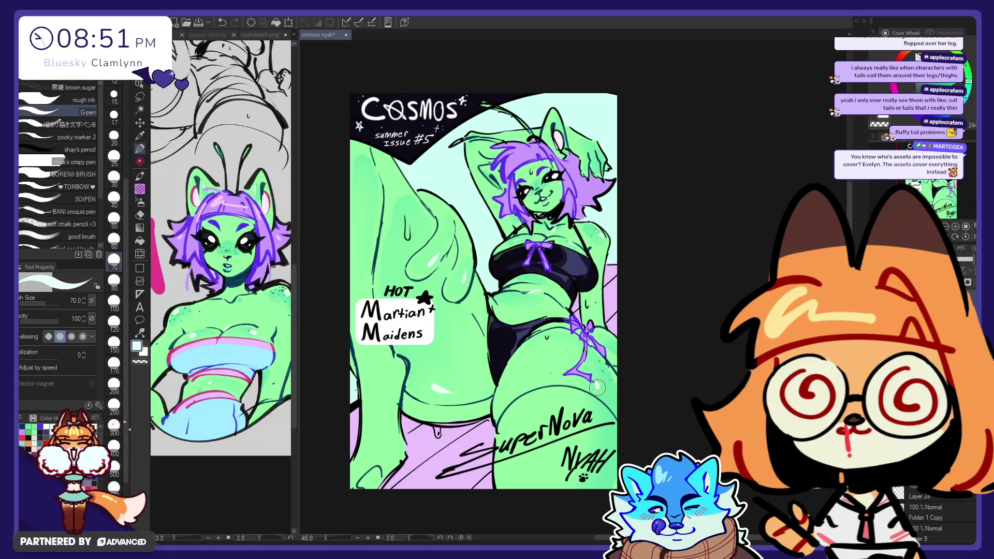
left_click_drag(605, 417, 604, 386)
key("ctrl+z")
key("ctrl+z")
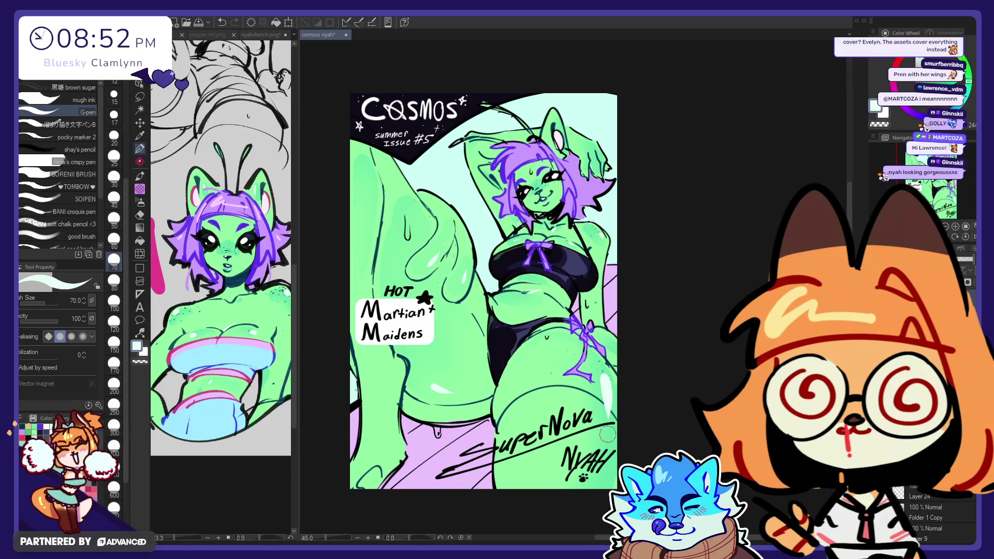
key("e")
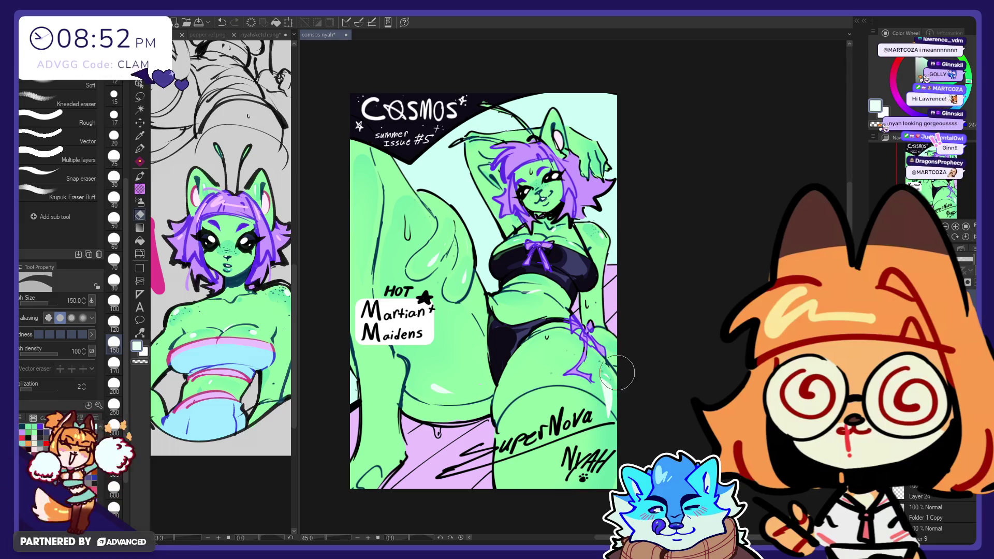
key("p")
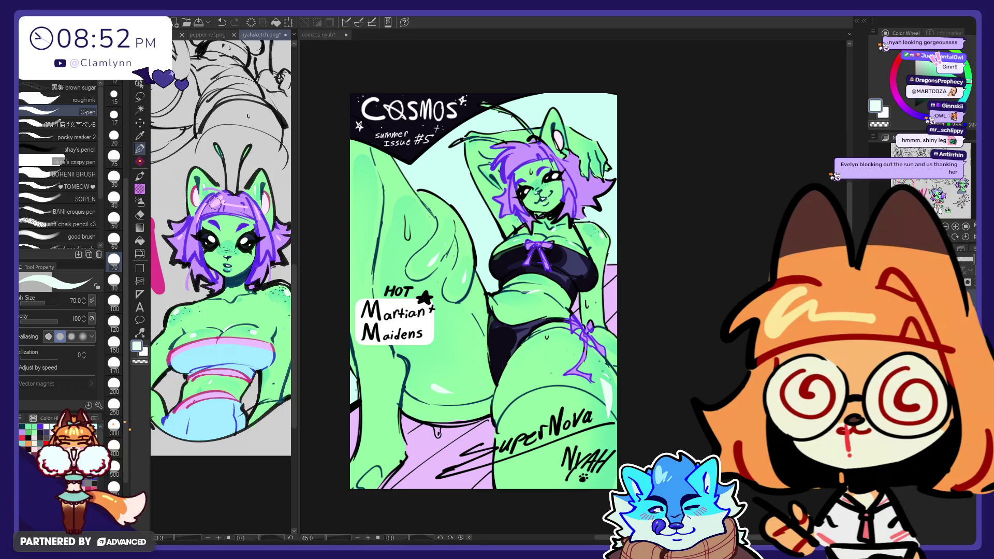
- Switch to the pink Sketchy Sketch brush at size 17
key("b")
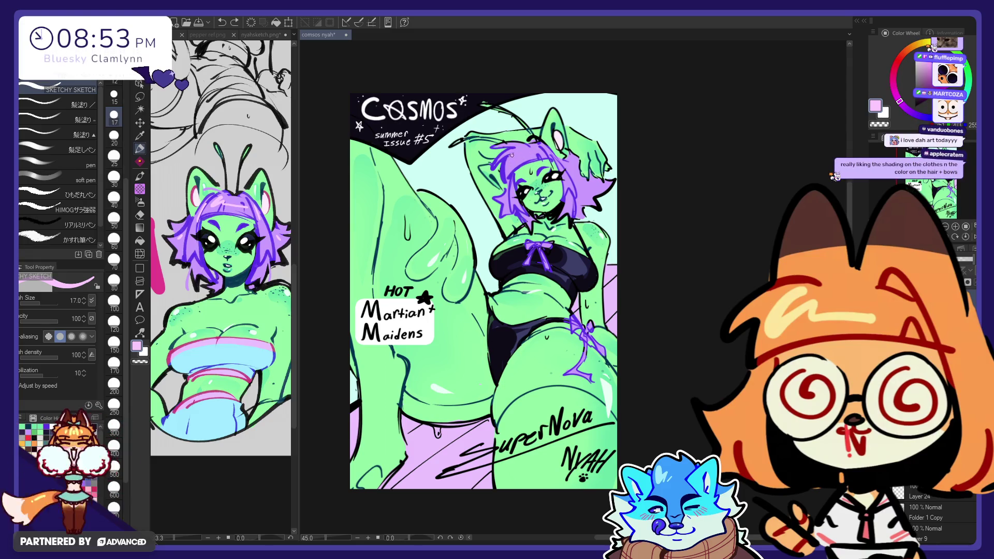
- Redraw a lighter stroke across the purple hair, tidy it with the Eraser, then show pepper ref.png
key("ctrl+z")
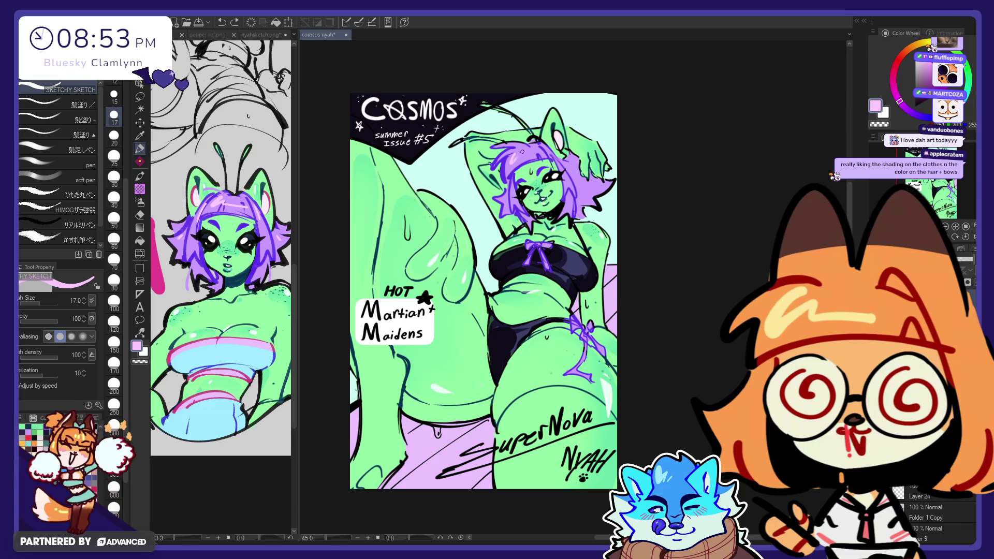
left_click_drag(523, 152, 547, 148)
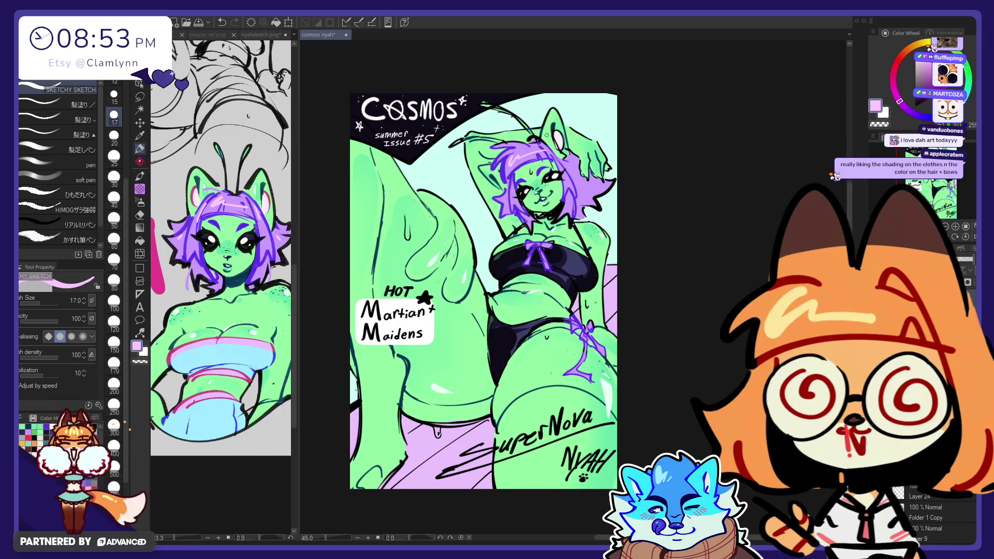
key("e")
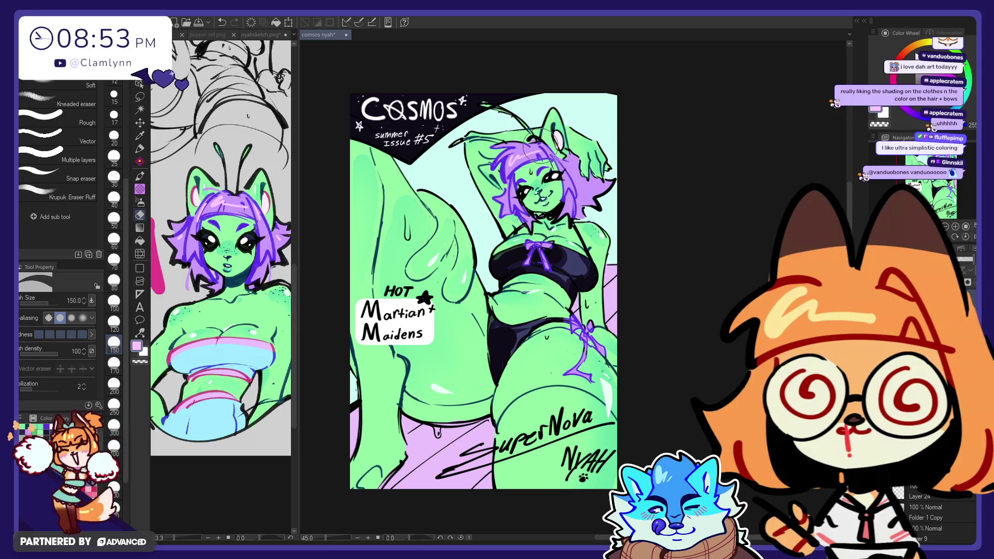
key("p")
left_click(547, 151)
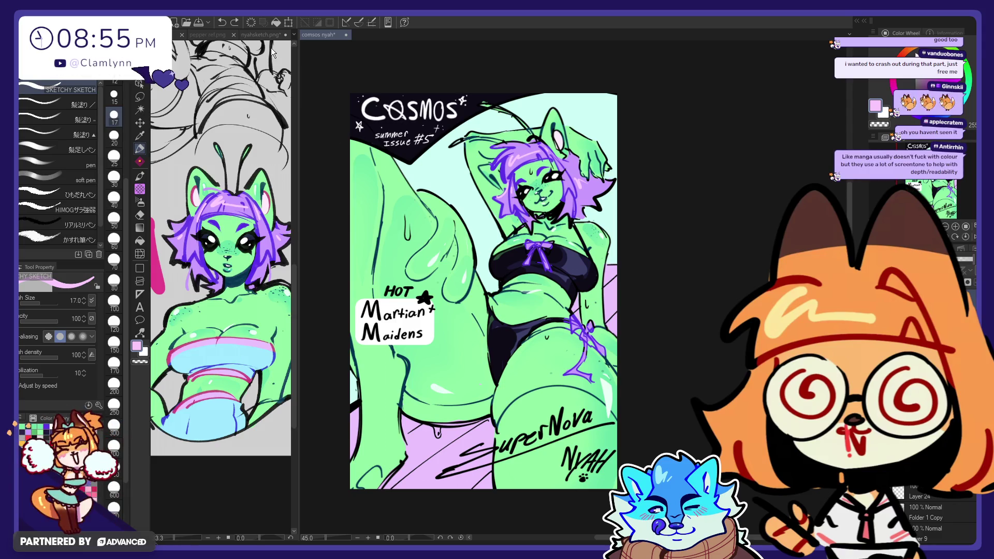
left_click(179, 35)
- Switch the side pane from pepper ref.png to the Illustration cakes comic
scroll(259, 176, "down", 1)
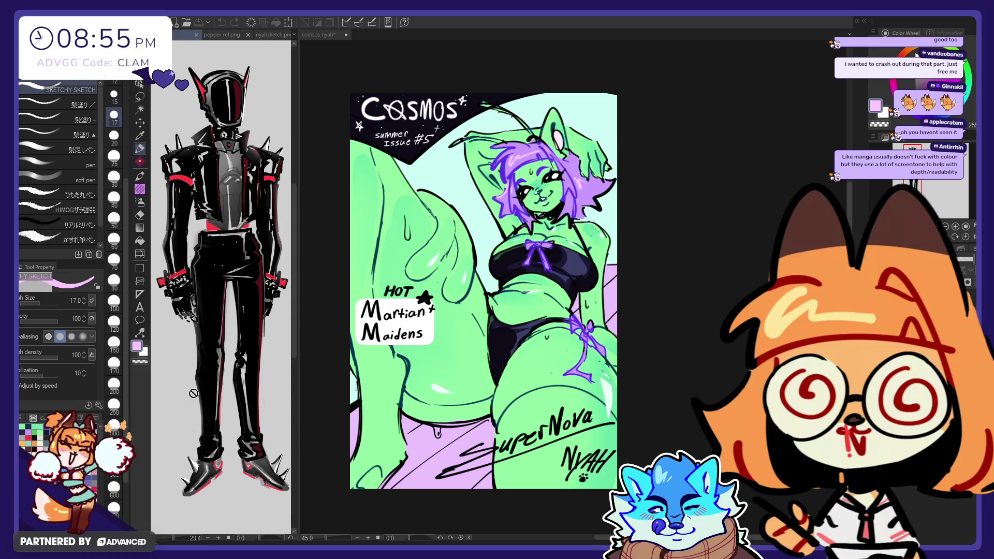
scroll(184, 353, "up", 4)
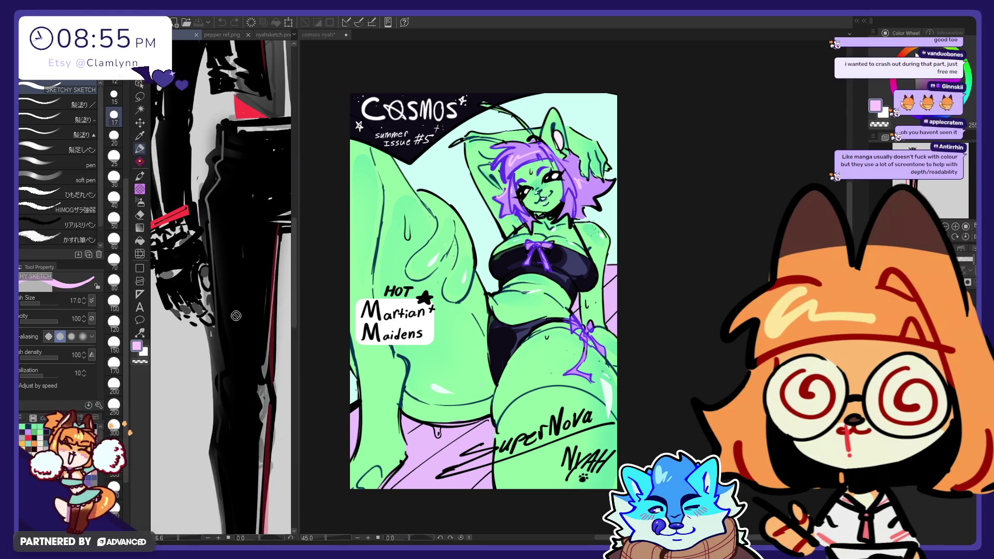
scroll(188, 439, "down", 4)
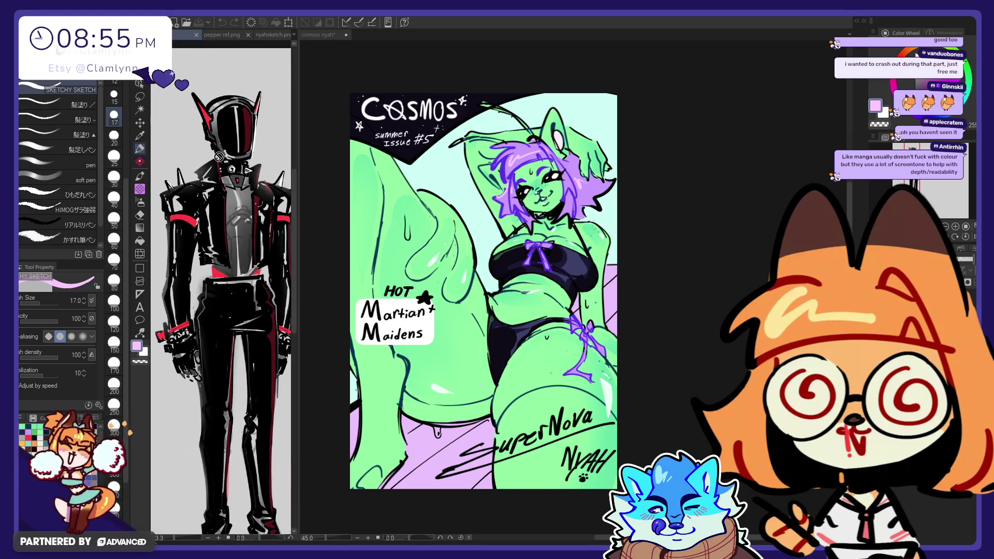
scroll(245, 193, "up", 4)
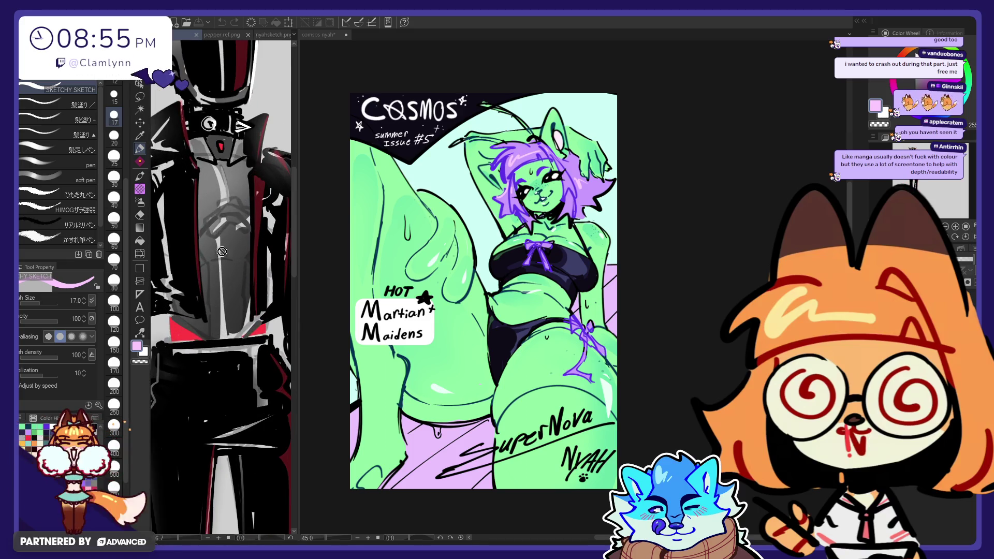
scroll(222, 252, "down", 4)
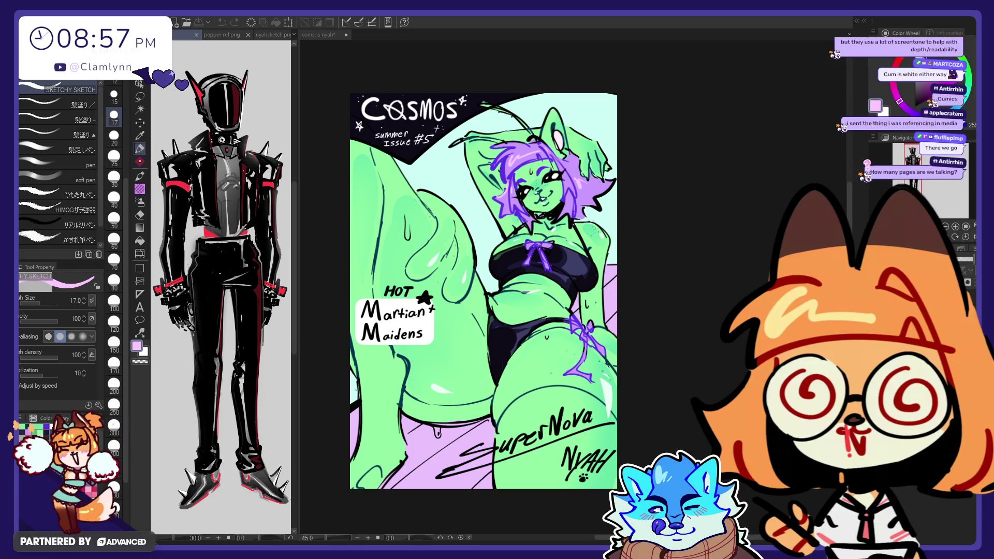
key("ctrl+Tab")
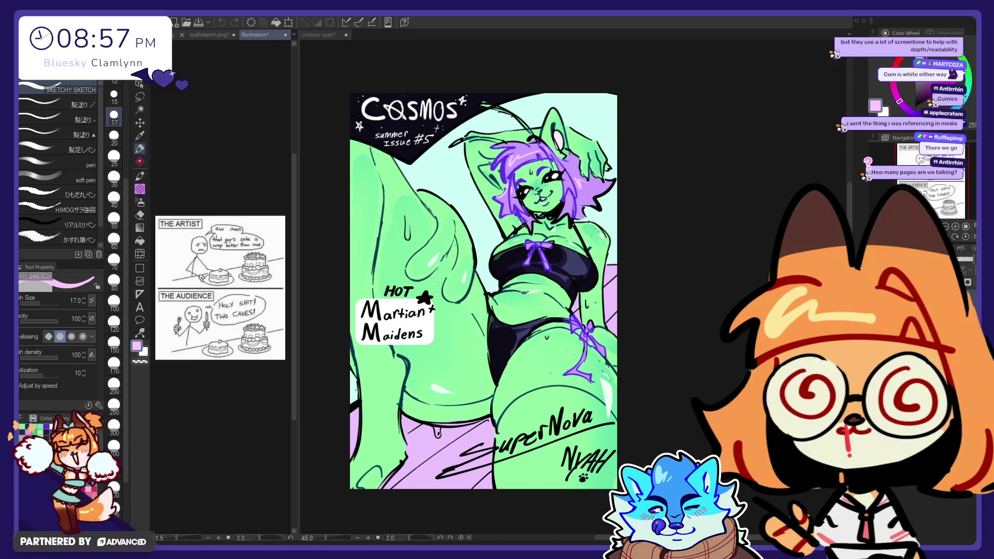
- Move the cakes comic into the main pane, zoom in to read it, then close it
left_click_drag(360, 33, 376, 33)
scroll(538, 265, "up", 5)
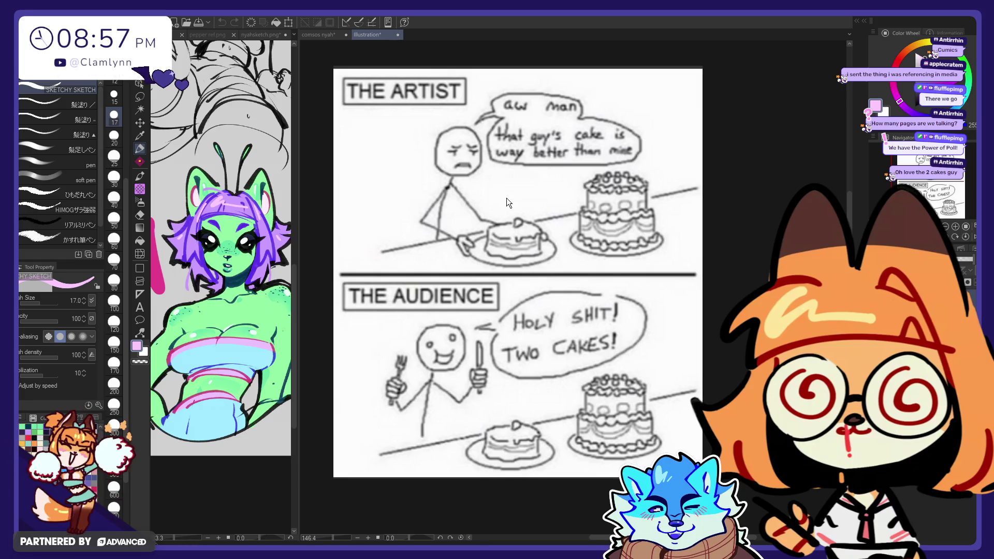
key("ctrl+w")
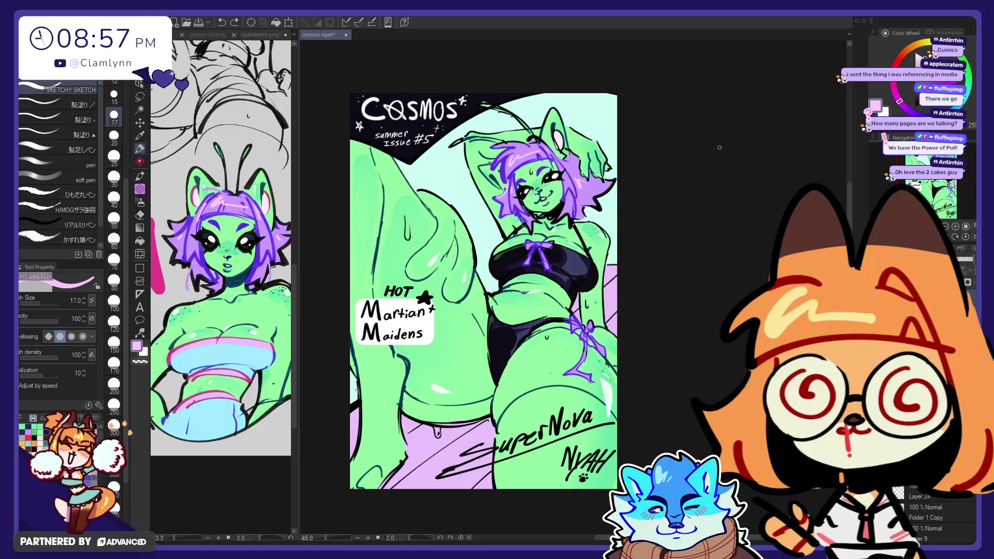
scroll(504, 202, "down", 1)
scroll(466, 199, "up", 2)
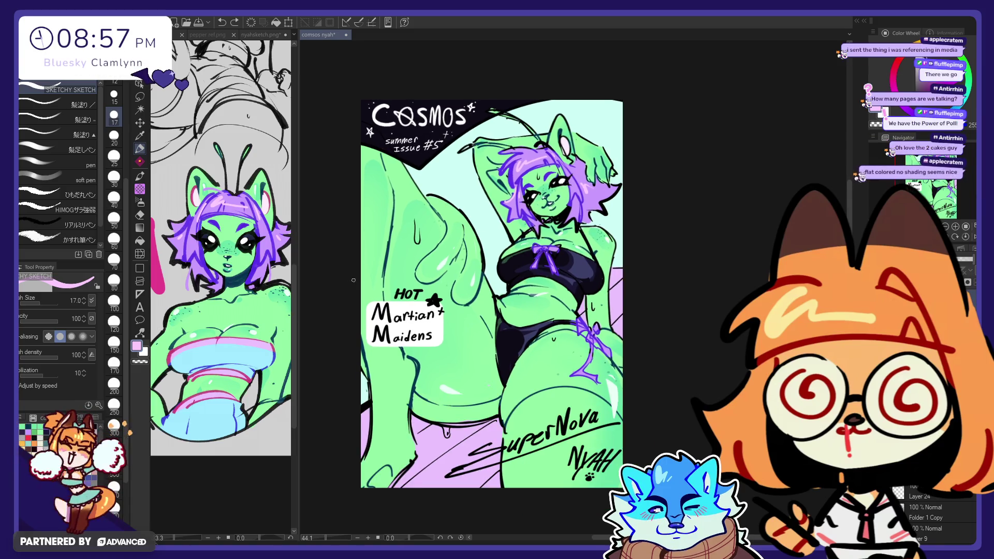
- Paint a pink stroke over the thigh highlight on the Cosmos cover
scroll(457, 197, "down", 1)
scroll(508, 315, "up", 1)
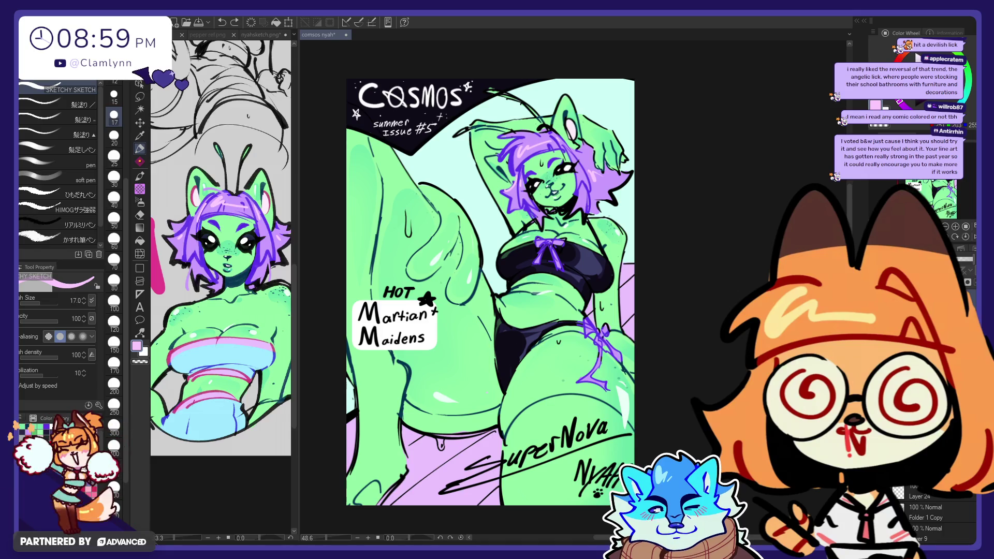
left_click_drag(469, 400, 430, 395)
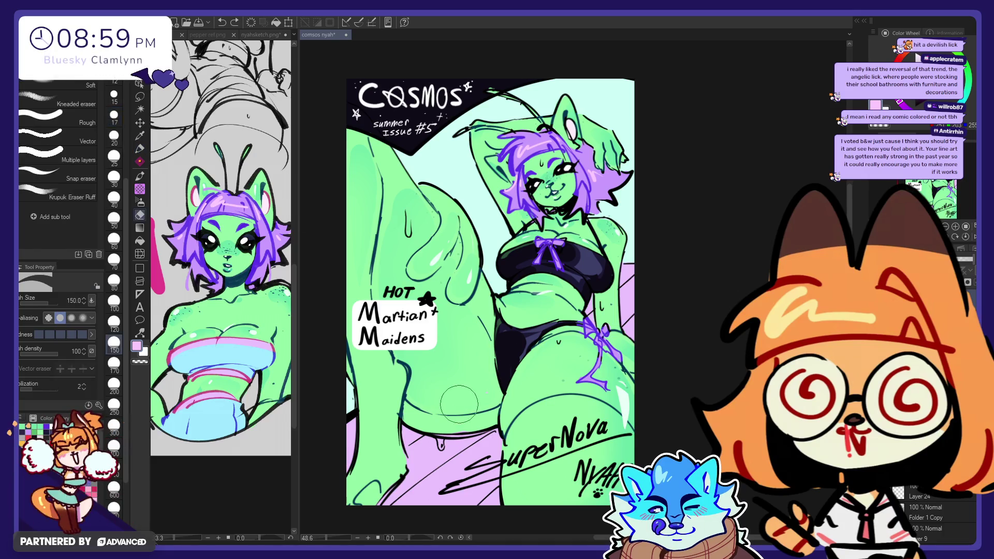
- Undo the pink stroke, eyedrop the pale mint, and paint a thigh highlight, trimming it with a size-50 eraser
key("ctrl+z")
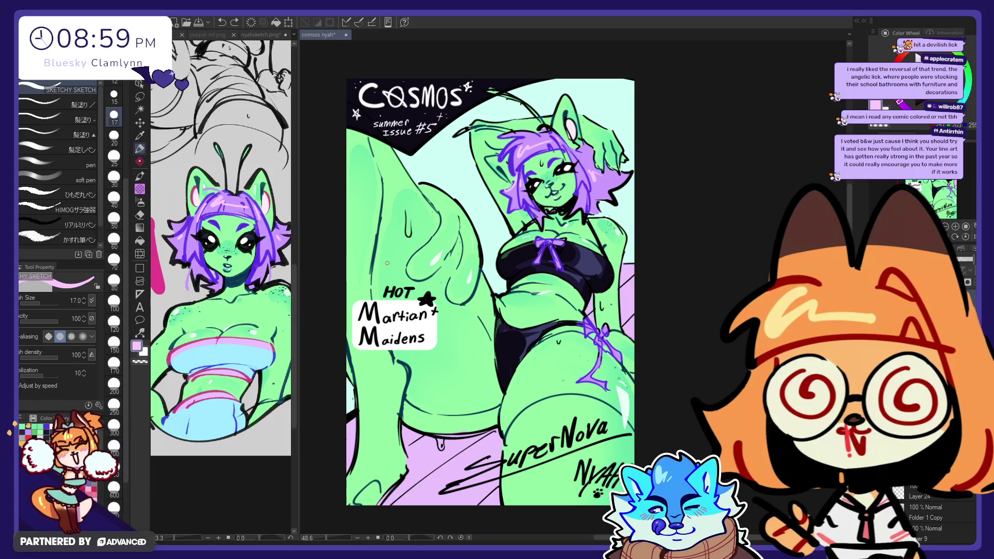
left_click(438, 264, "alt")
key("p")
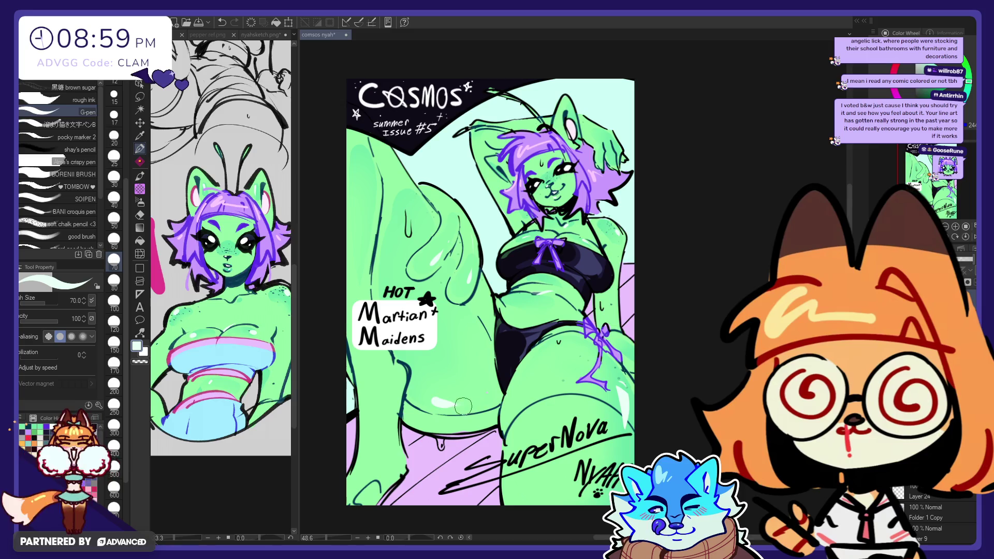
key("e")
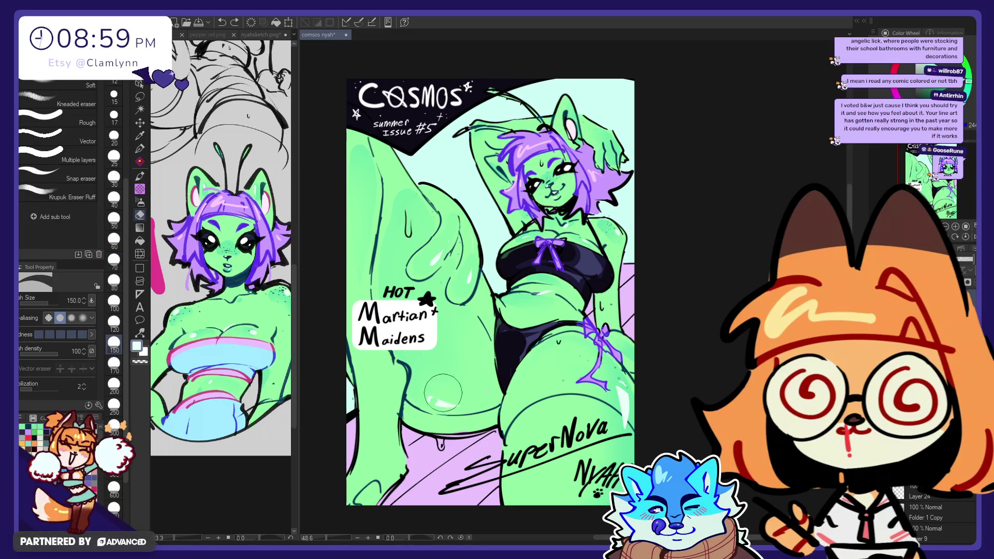
key("bracketleft")
key("bracketleft")
key("bracketleft")
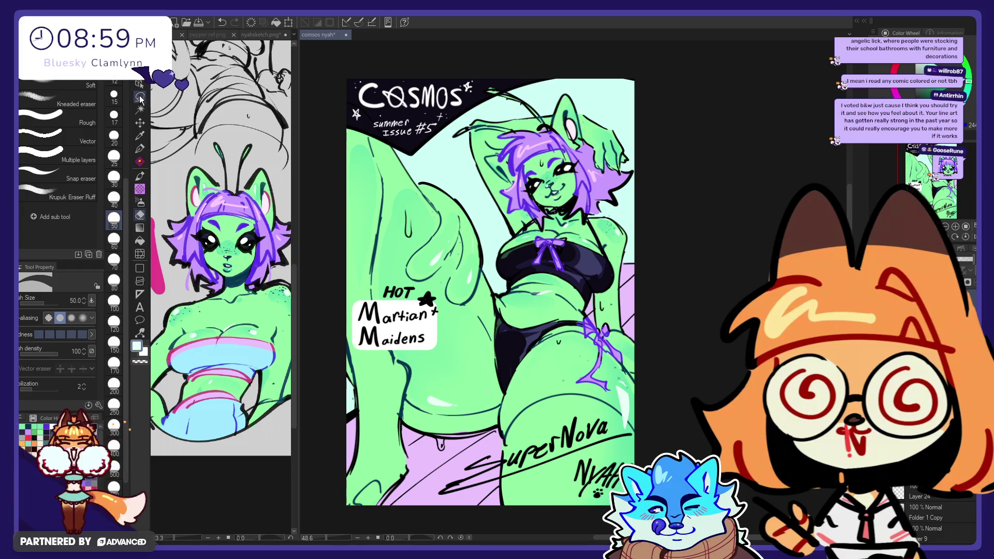
- Lasso the lower-thigh highlight, resize it, commit and deselect, returning to the G-pen
key("m")
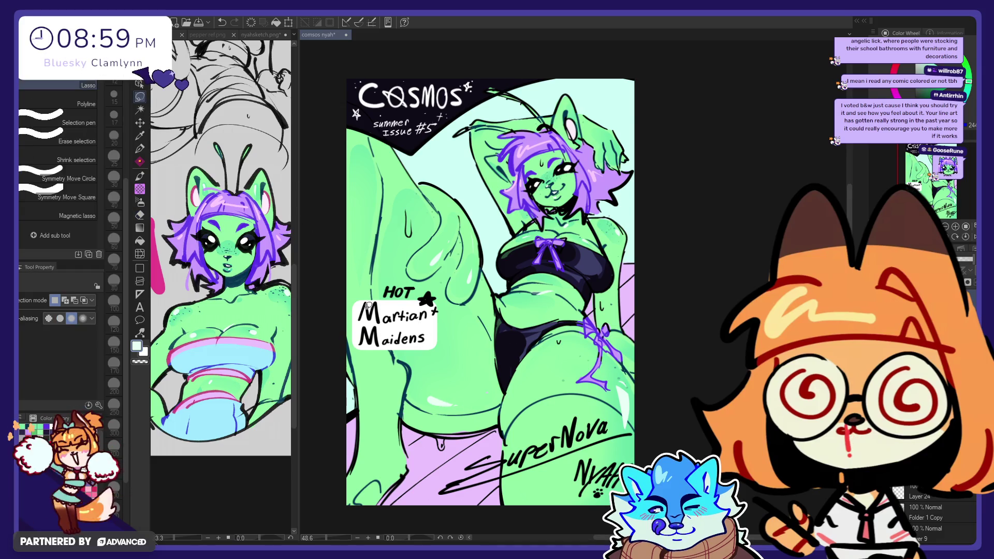
left_click_drag(440, 373, 425, 420)
left_click(500, 441)
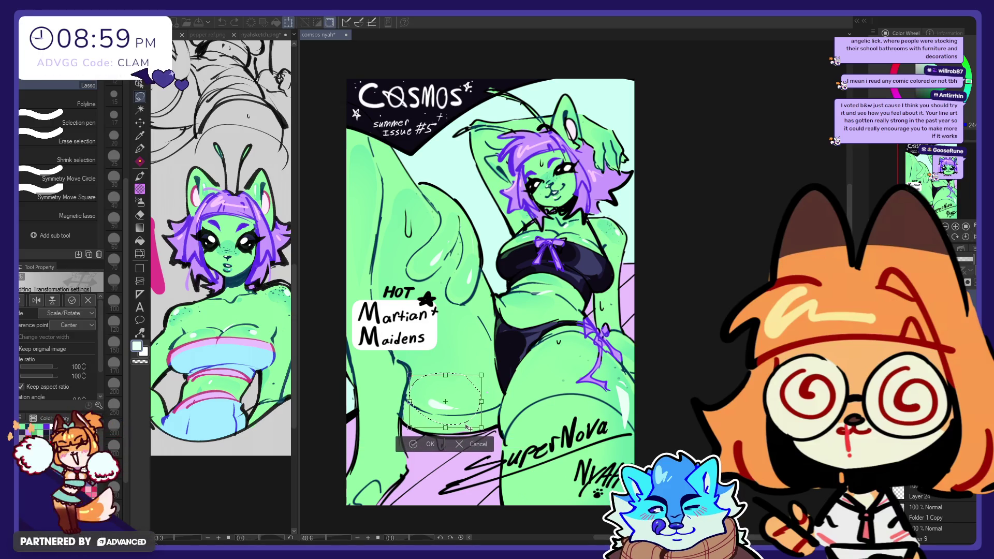
key("Return")
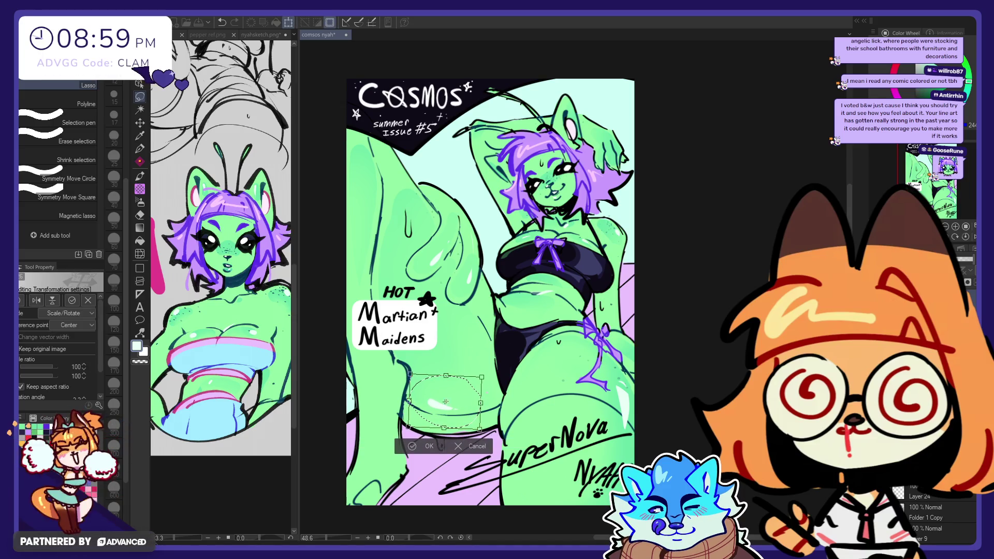
key("ctrl+d")
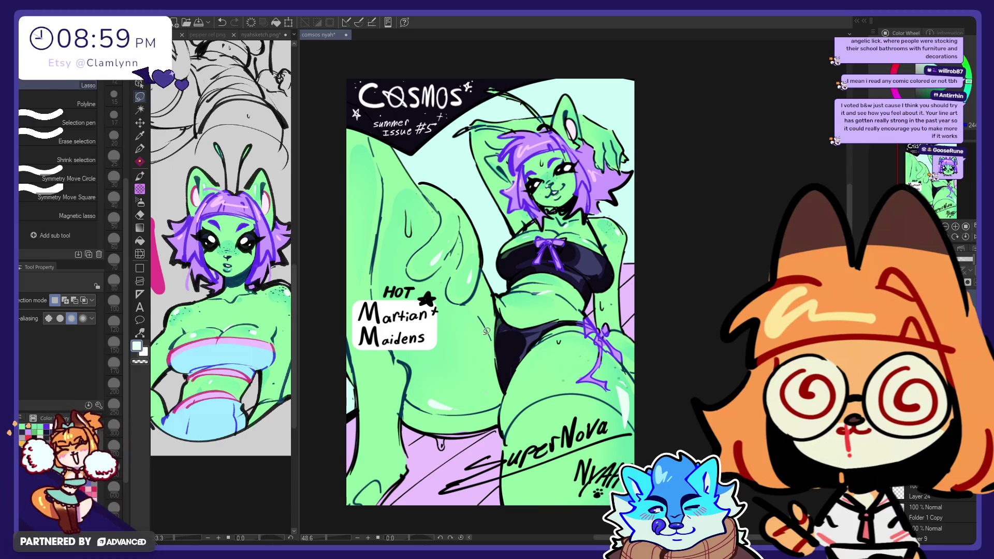
key("p")
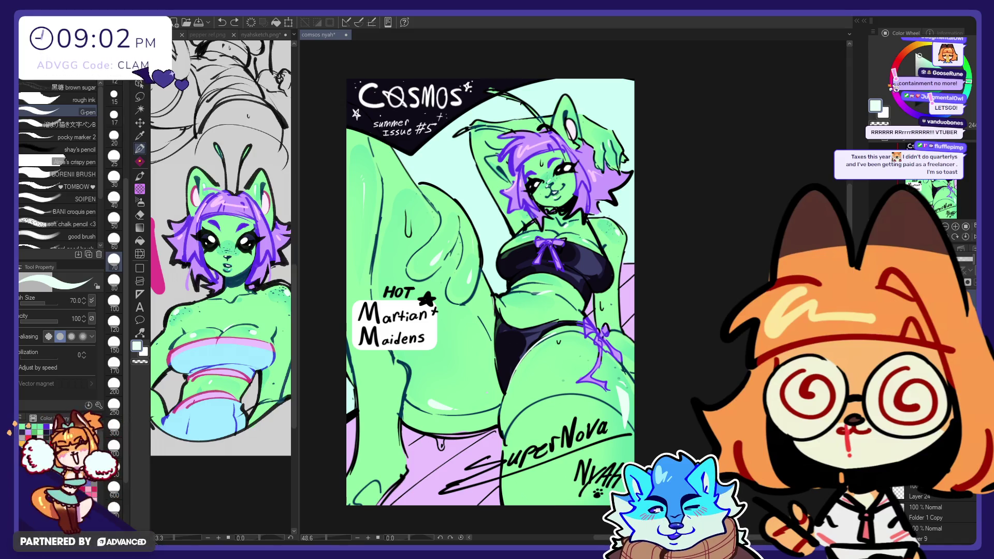
- Scroll down over the canvas to shift the view of the cover
scroll(927, 512, "down", 5)
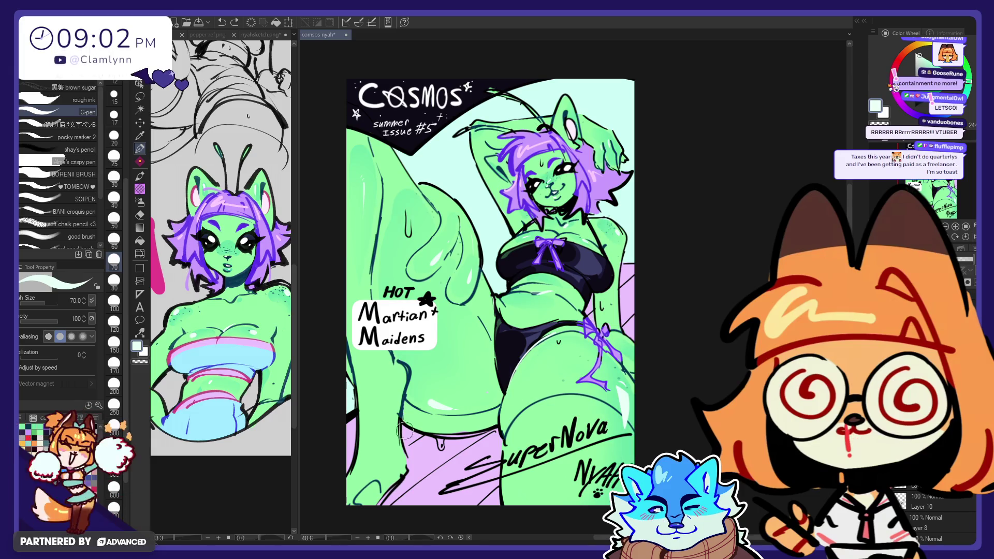
- Add two new layers, Layer 14 and Layer 25
scroll(554, 393, "up", 1)
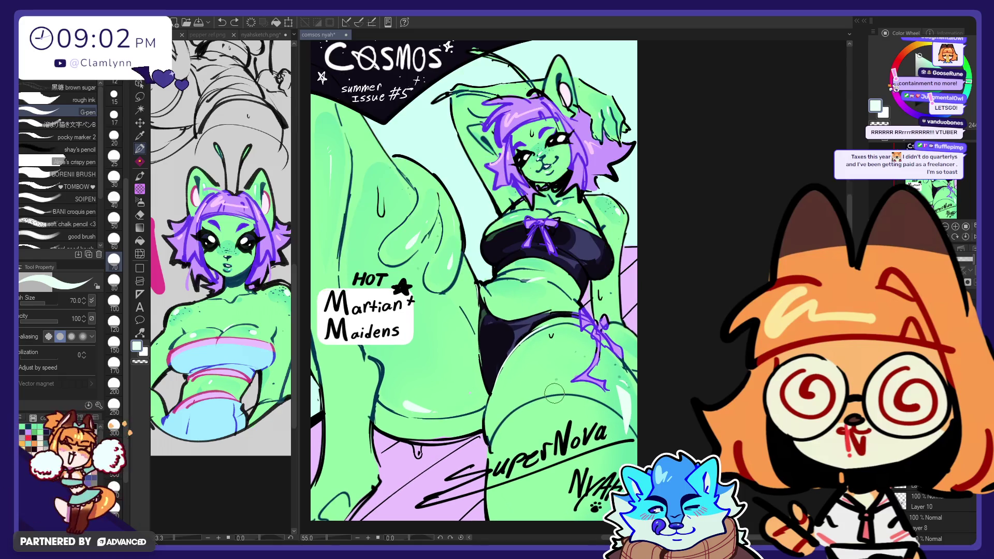
scroll(597, 334, "down", 1)
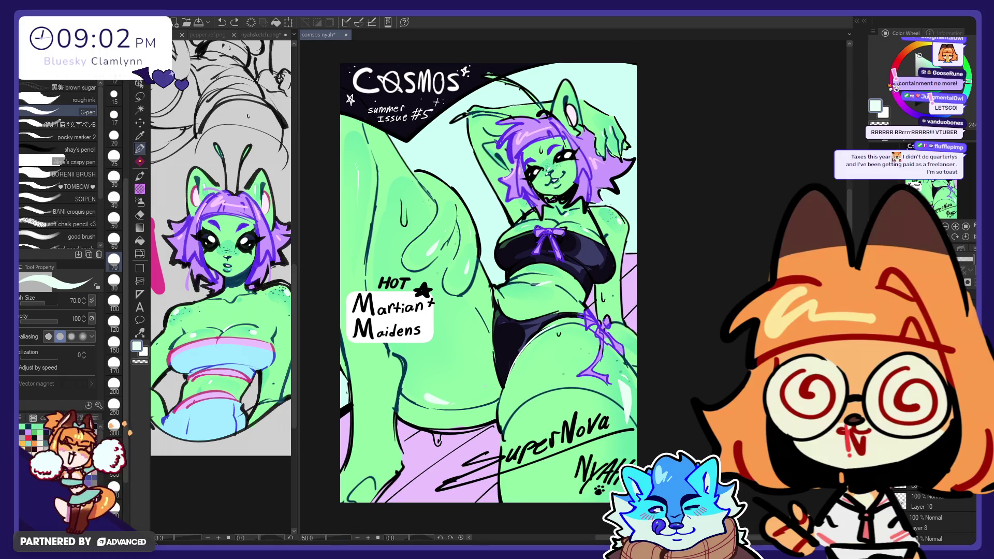
key("ctrl+shift+n")
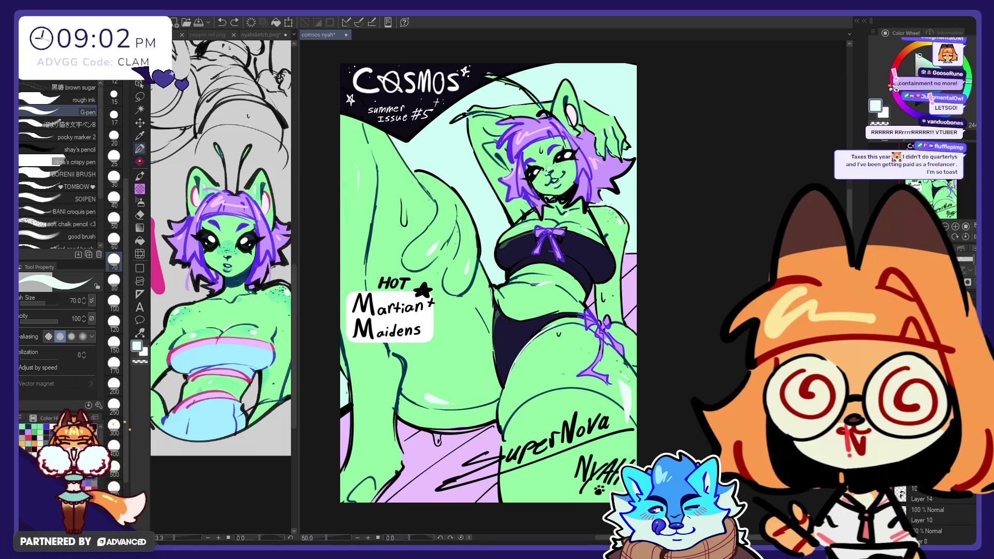
scroll(927, 513, "up", 3)
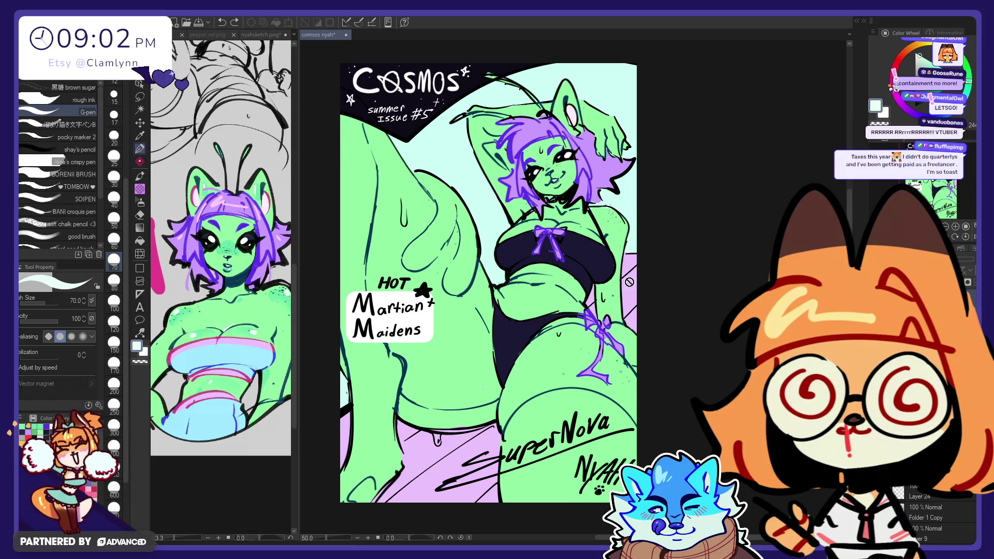
scroll(550, 157, "up", 1)
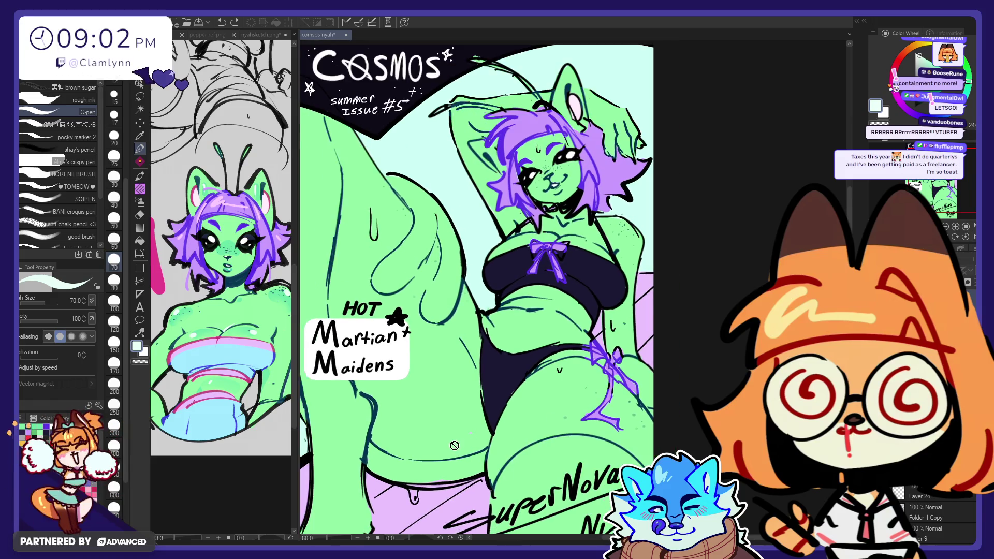
scroll(583, 213, "up", 1)
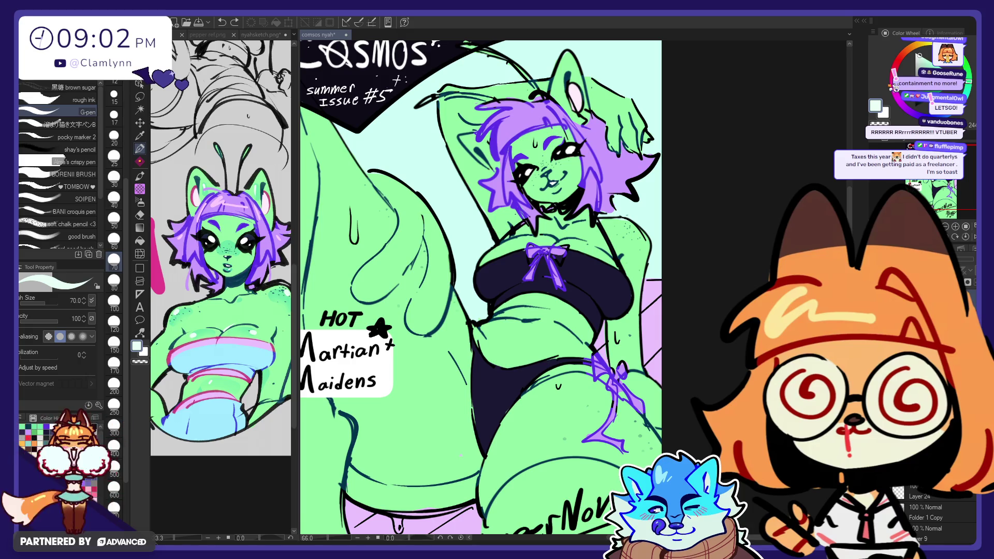
key("ctrl+shift+n")
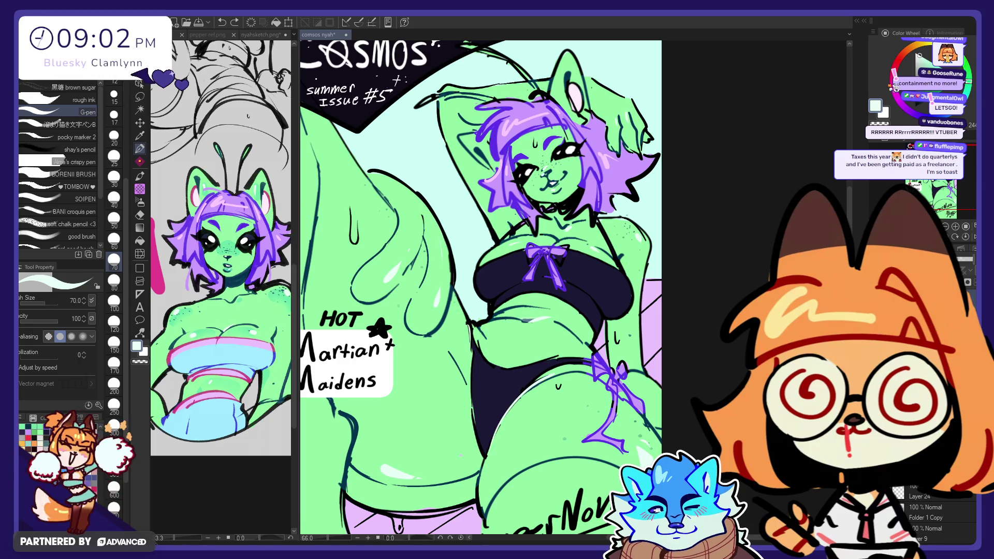
- Zoom out until the whole Cosmos cover fits in the window
scroll(927, 513, "down", 5)
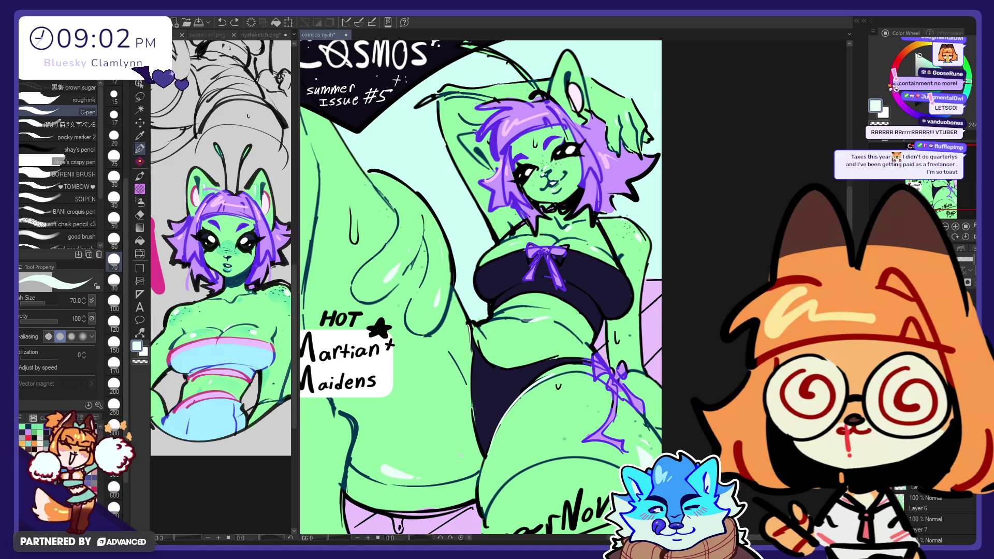
scroll(927, 512, "up", 1)
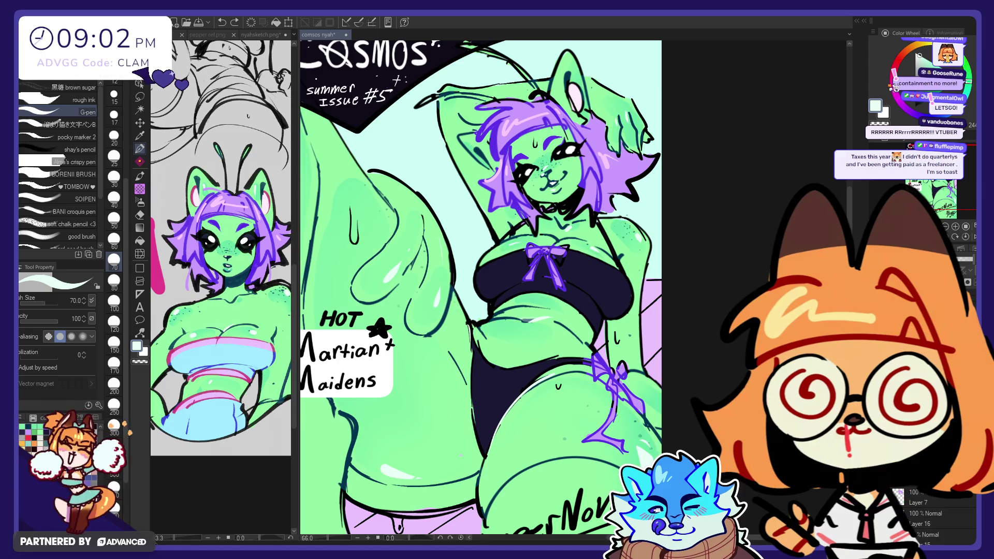
scroll(927, 513, "down", 5)
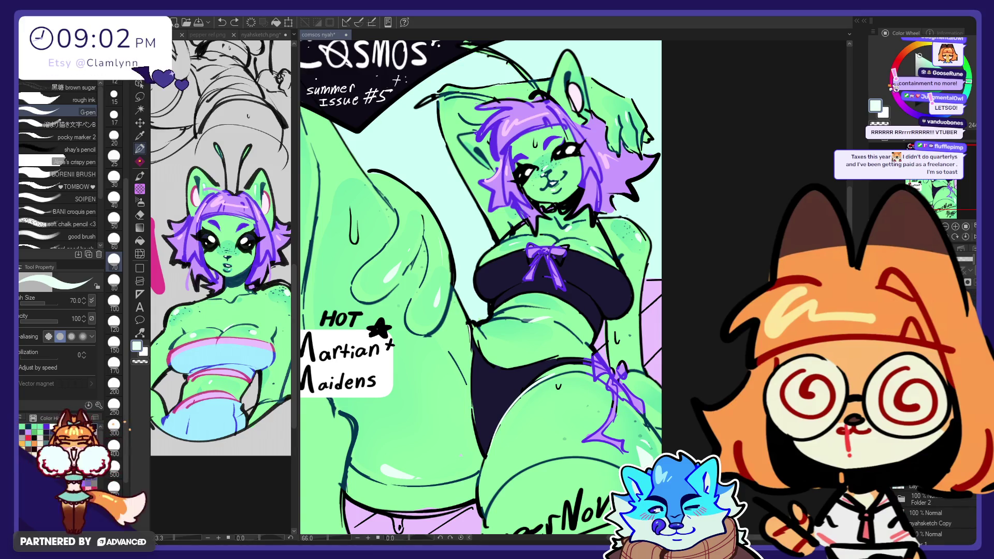
scroll(618, 323, "down", 2)
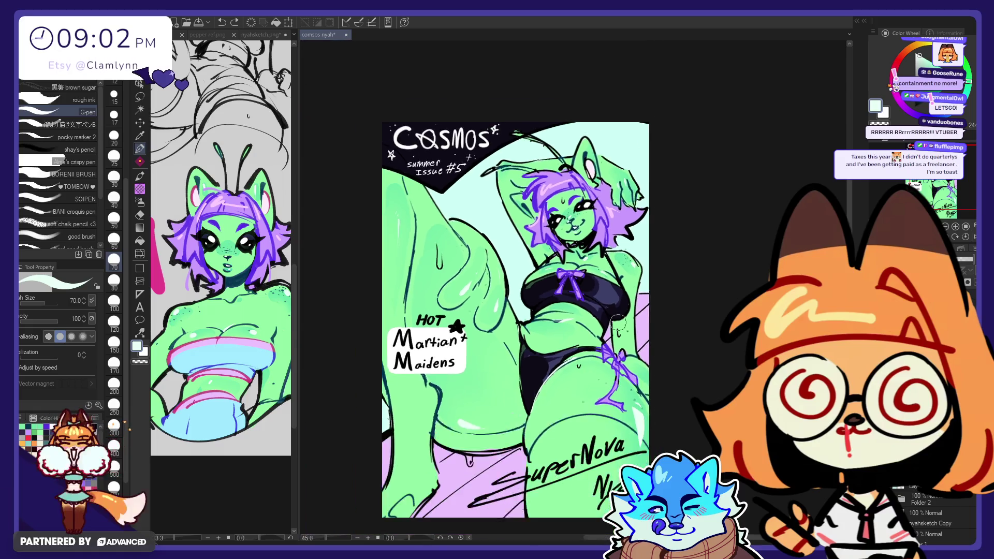
- Undo the last purple stroke inked on the girl's face
scroll(618, 322, "up", 1)
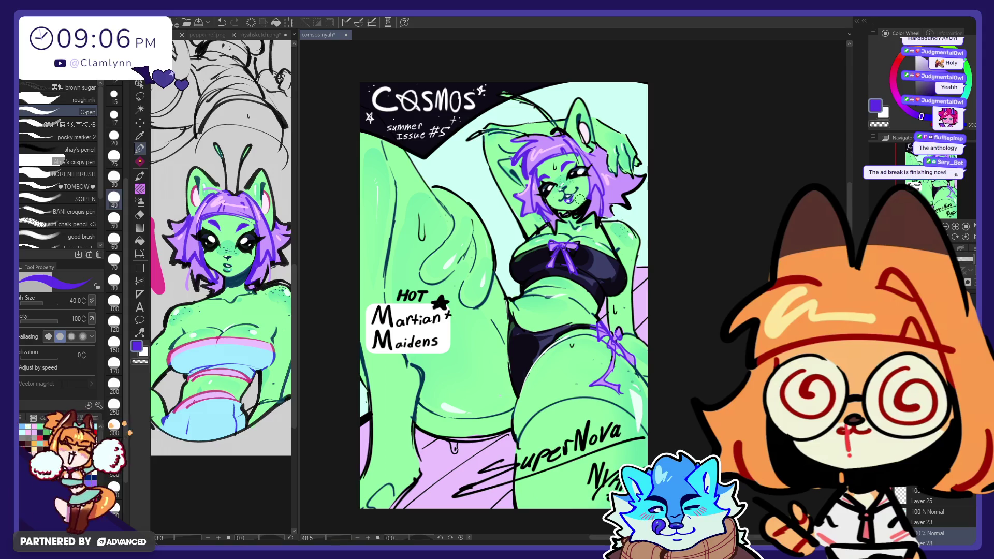
key("ctrl+z")
- Redraw the girl's mouth line and try lavender, violet and purple colours sampled from the hair
left_click_drag(563, 199, 572, 201)
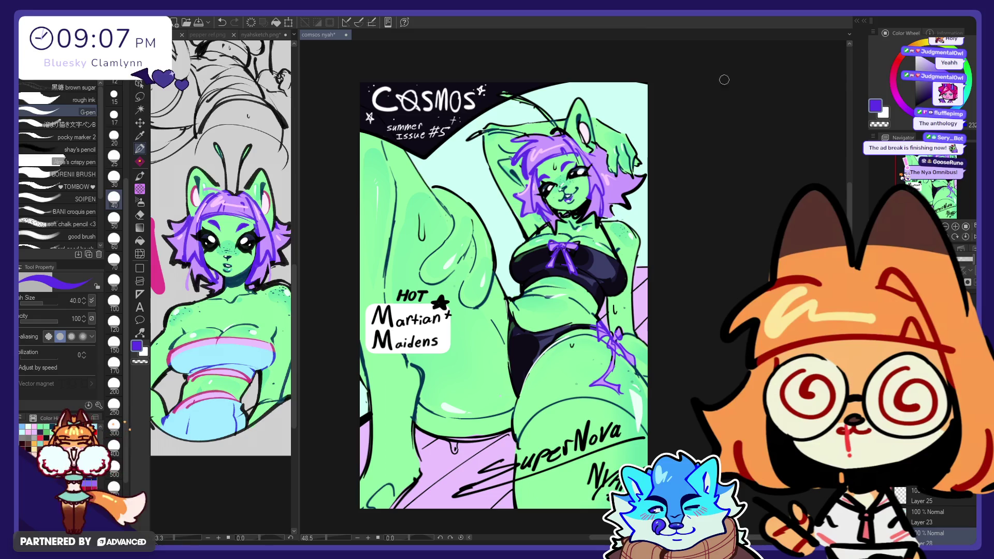
left_click(947, 69)
left_click(904, 107)
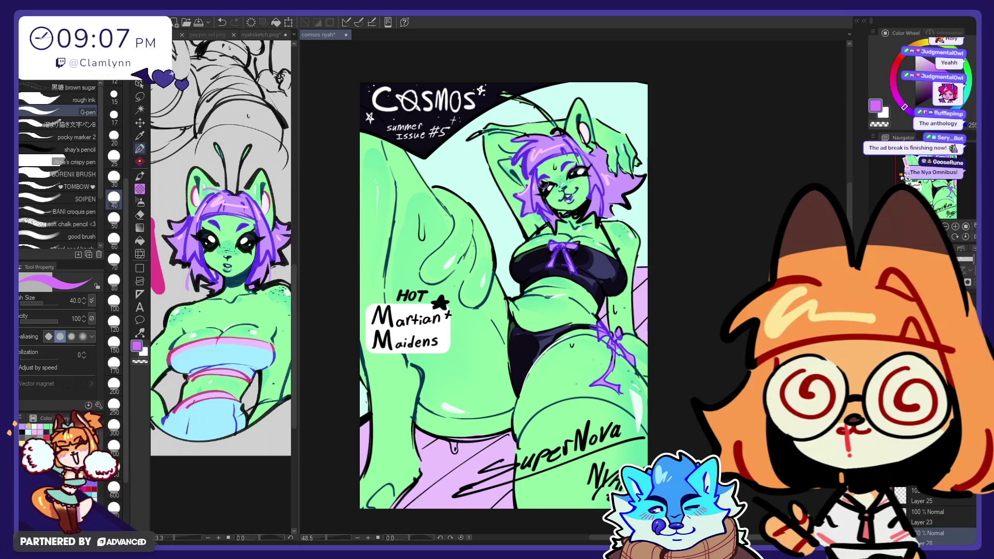
left_click(927, 98)
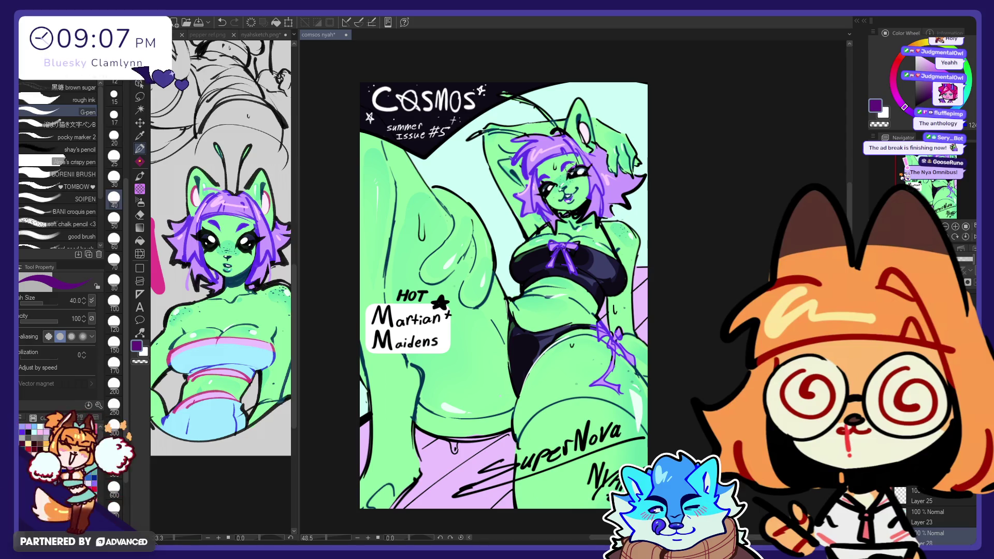
left_click(569, 255, "alt")
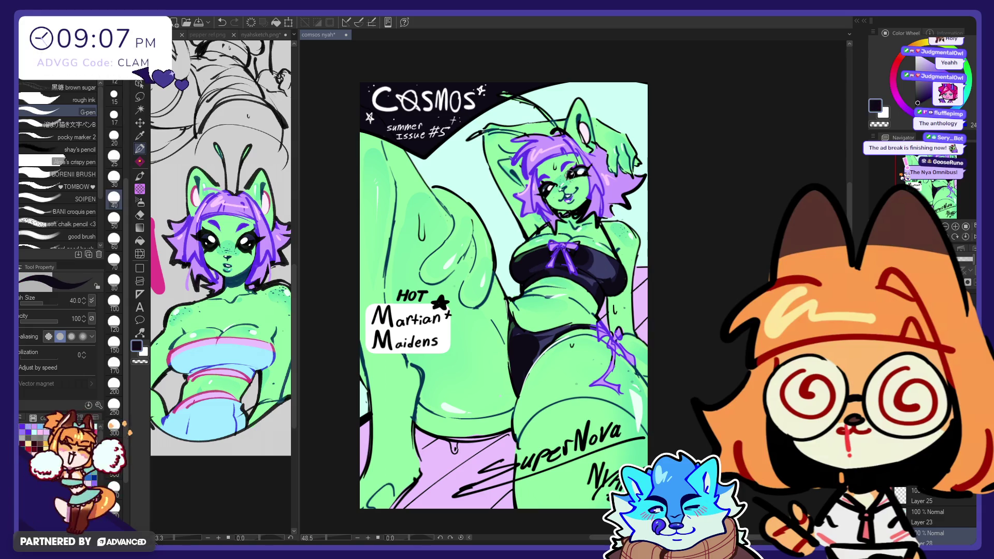
left_click(593, 194, "alt")
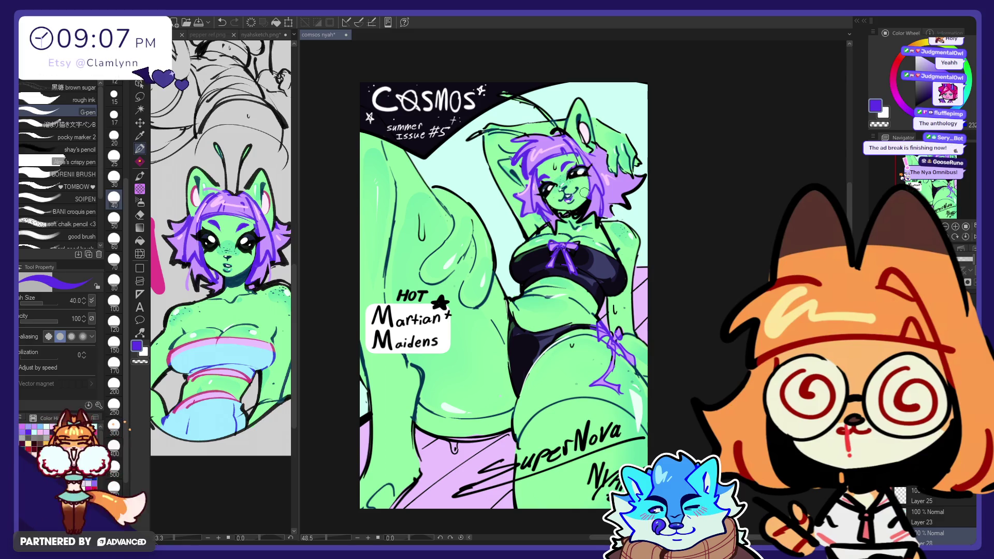
left_click(548, 179, "alt")
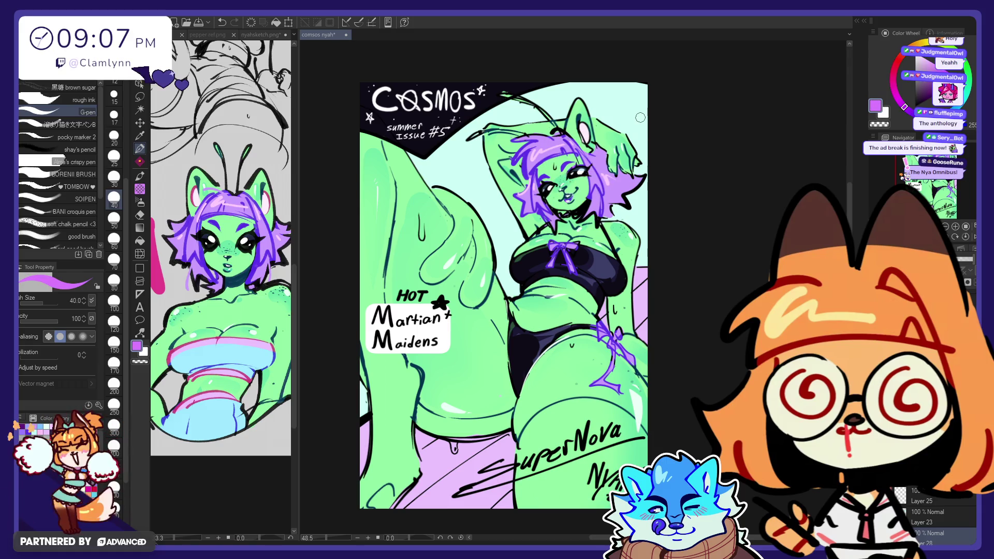
- Sample magenta from the sketch and paint over the SuperNova signature at brush size 150
left_click(229, 255, "alt")
left_click(569, 187)
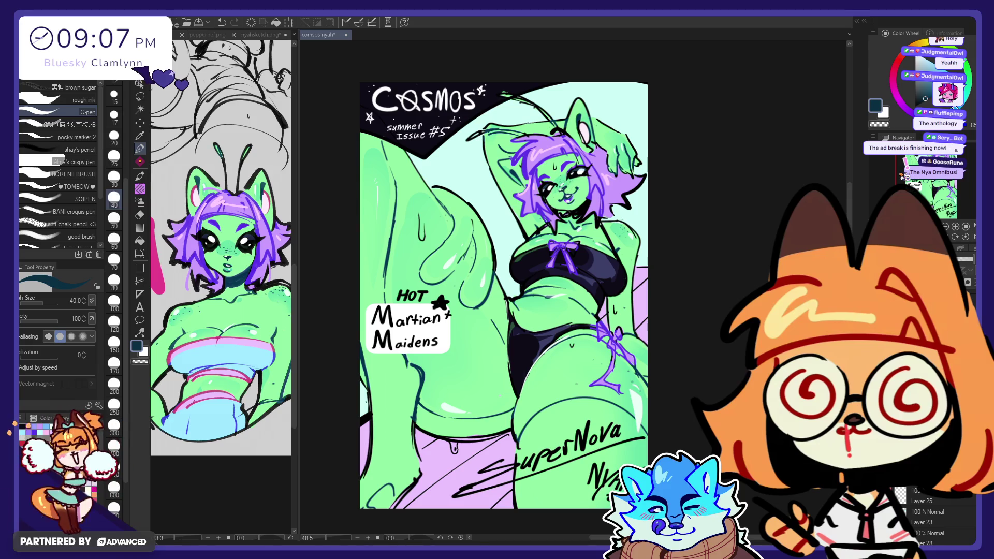
left_click_drag(926, 106, 912, 108)
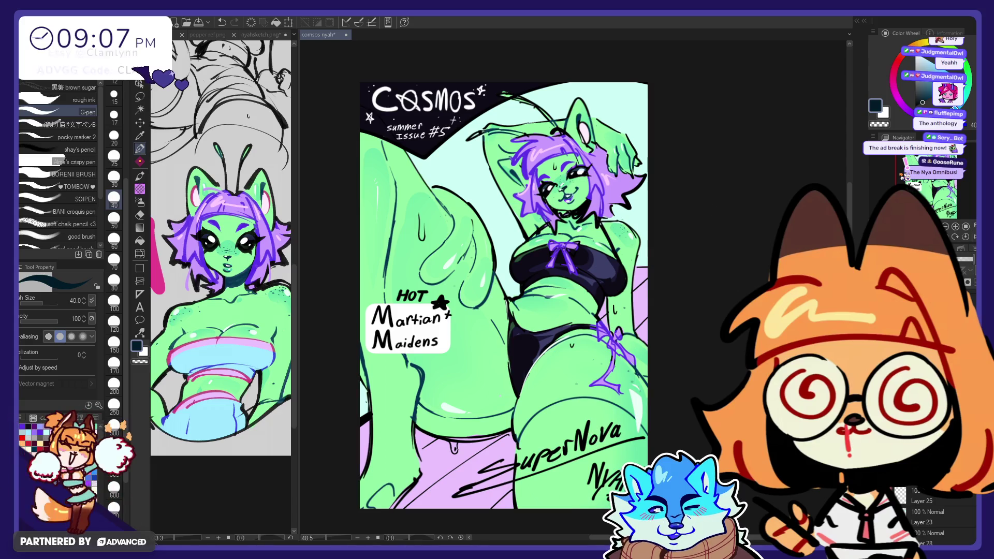
left_click(159, 269, "alt")
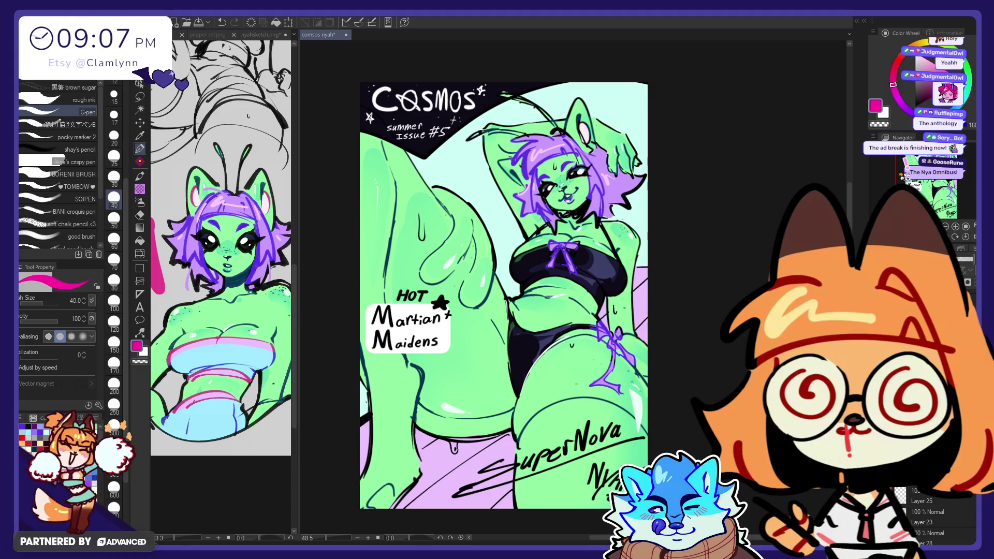
left_click(114, 343)
left_click_drag(645, 438, 453, 498)
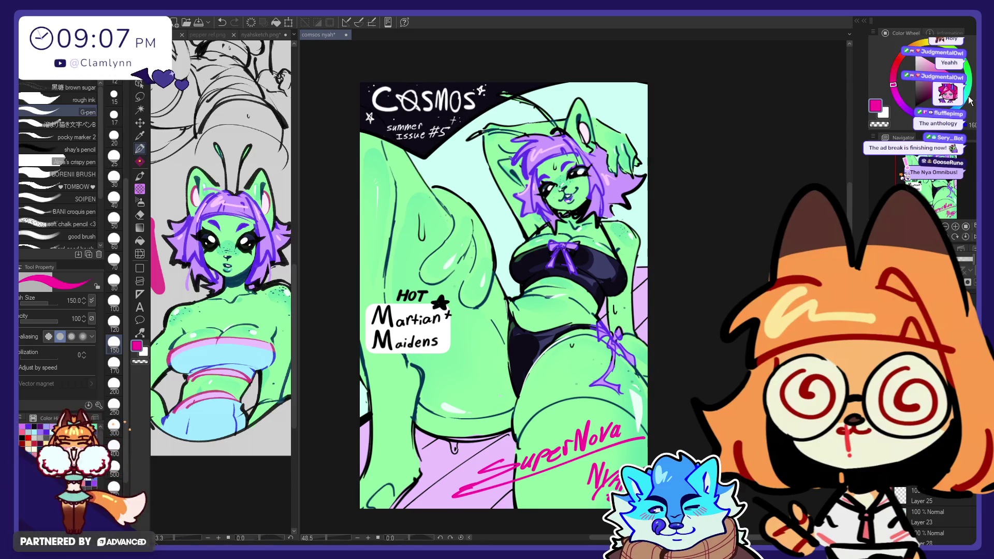
- Test green on Martian Maidens and undo, paint HOT and its star yellow, then pick pink
left_click(478, 256, "alt")
left_click_drag(409, 321, 435, 357)
key("ctrl+z")
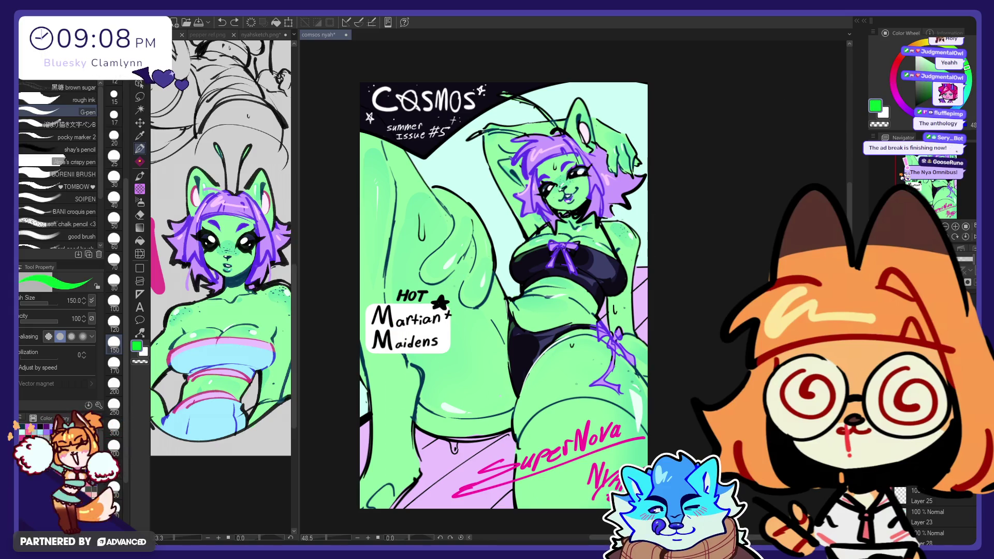
left_click(973, 66)
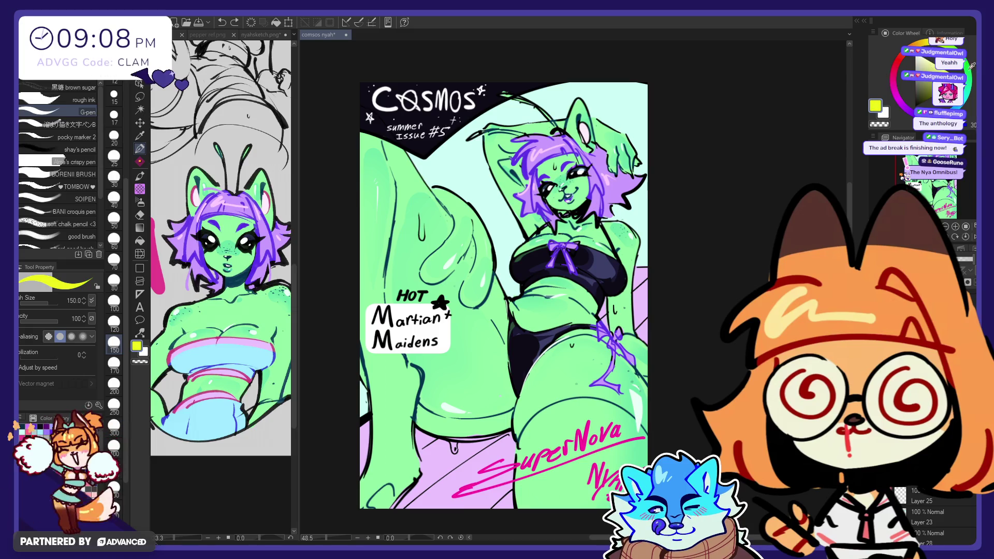
mouse_move(399, 296)
left_mouse_down()
mouse_move(448, 303)
mouse_move(428, 299)
mouse_move(448, 313)
left_mouse_up()
left_click(586, 446, "alt")
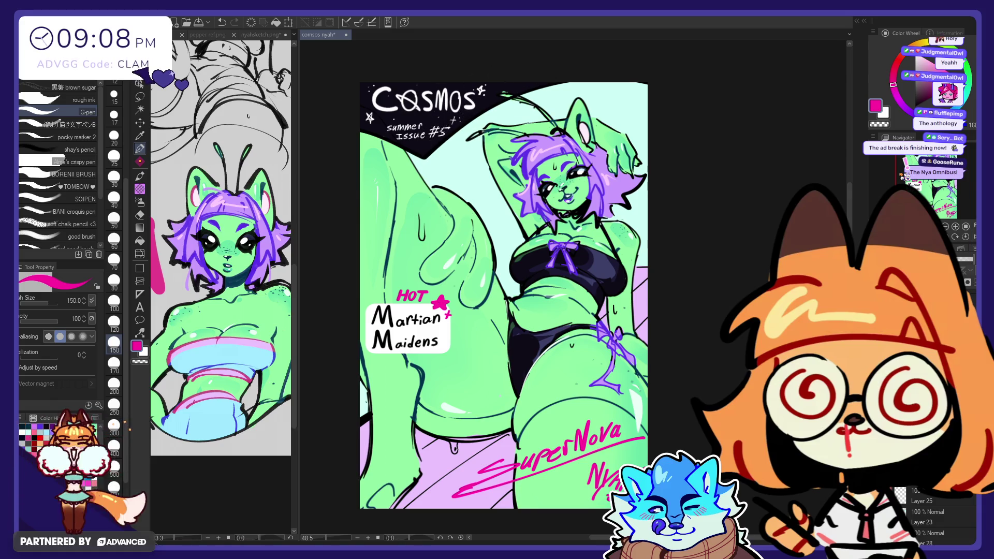
- Repaint the O of Cosmos in blue
mouse_move(404, 88)
left_mouse_down()
mouse_move(417, 111)
mouse_move(407, 101)
left_mouse_up()
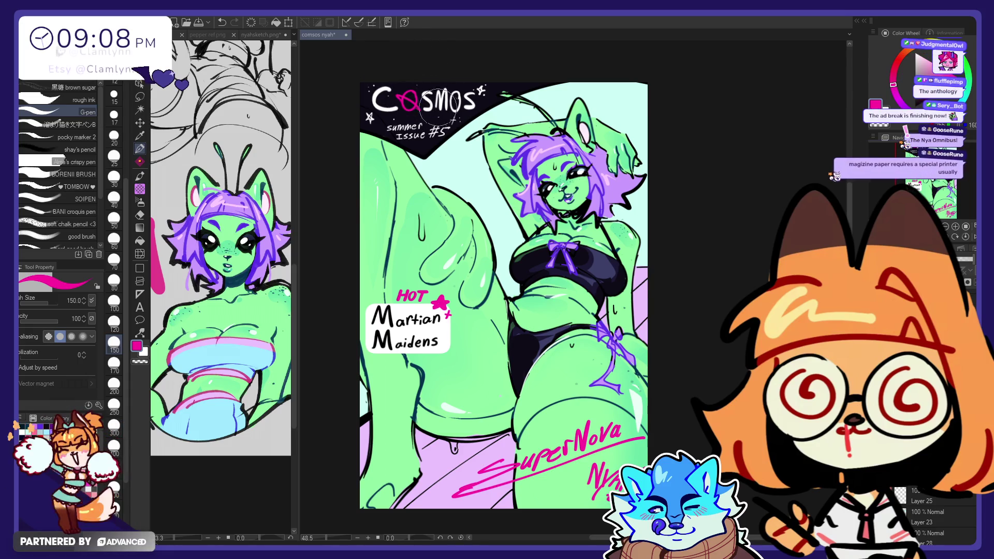
left_click(530, 165, "alt")
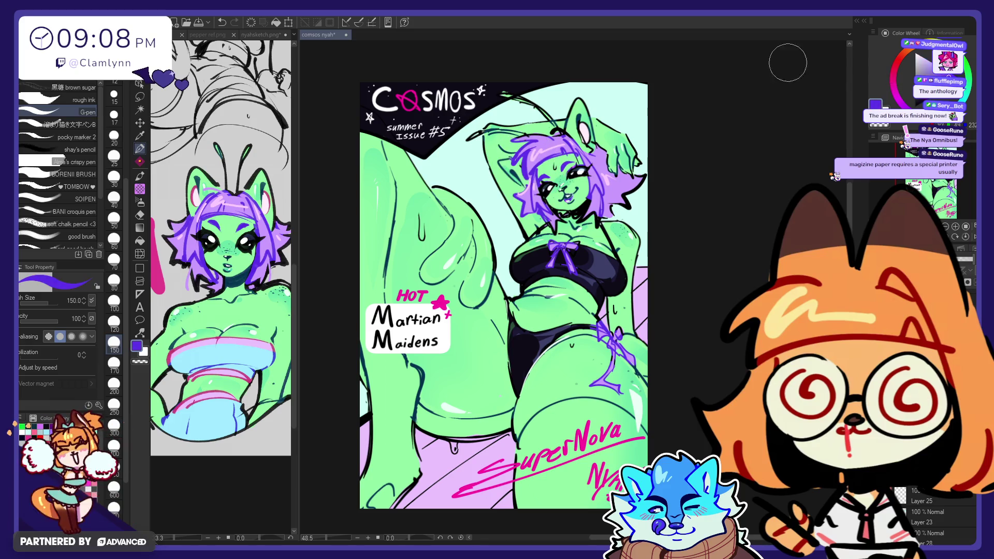
left_click(927, 67)
mouse_move(422, 98)
left_mouse_down()
mouse_move(409, 91)
mouse_move(414, 111)
left_mouse_up()
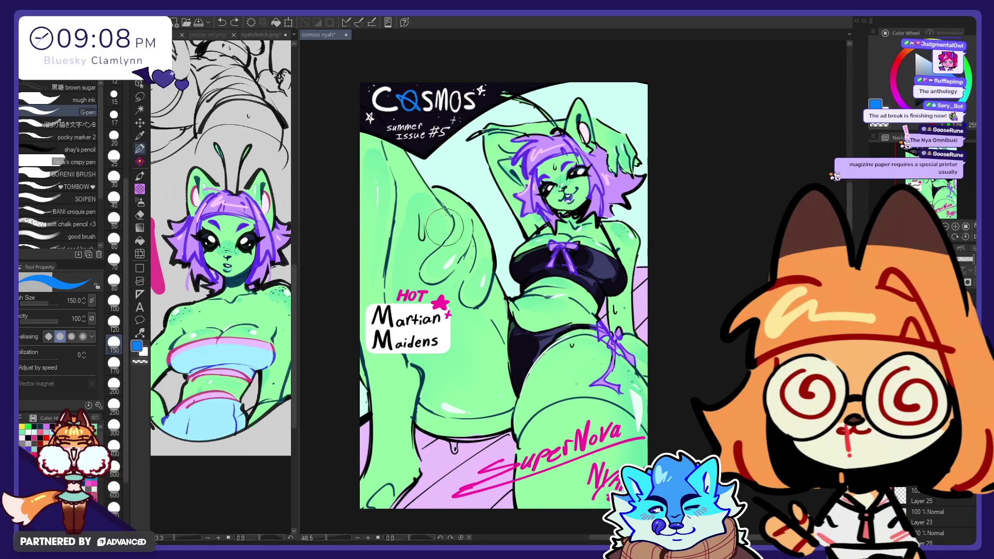
- Paint the HOT text and star red and the summer issue #5 text purple
left_click(440, 303)
key("ctrl+z")
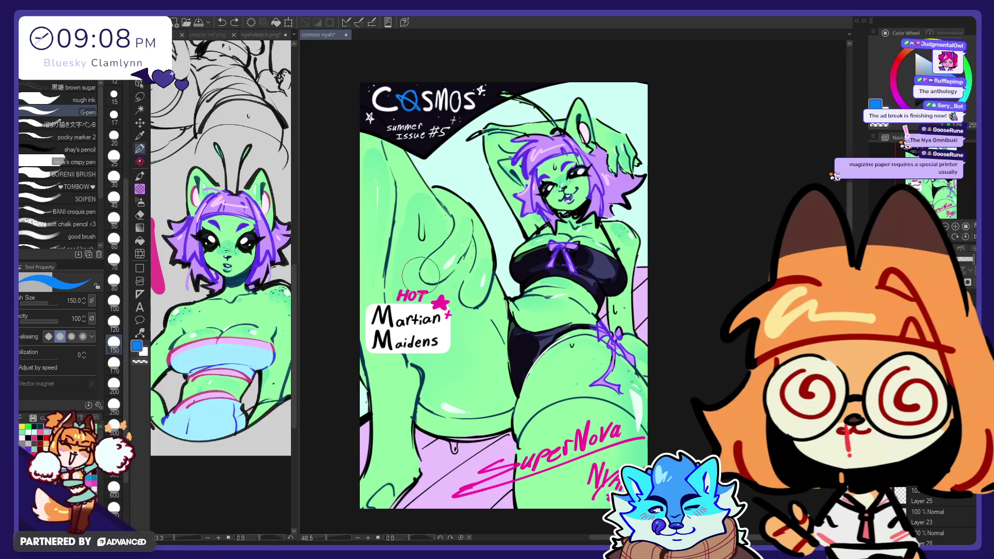
left_click_drag(401, 293, 420, 298)
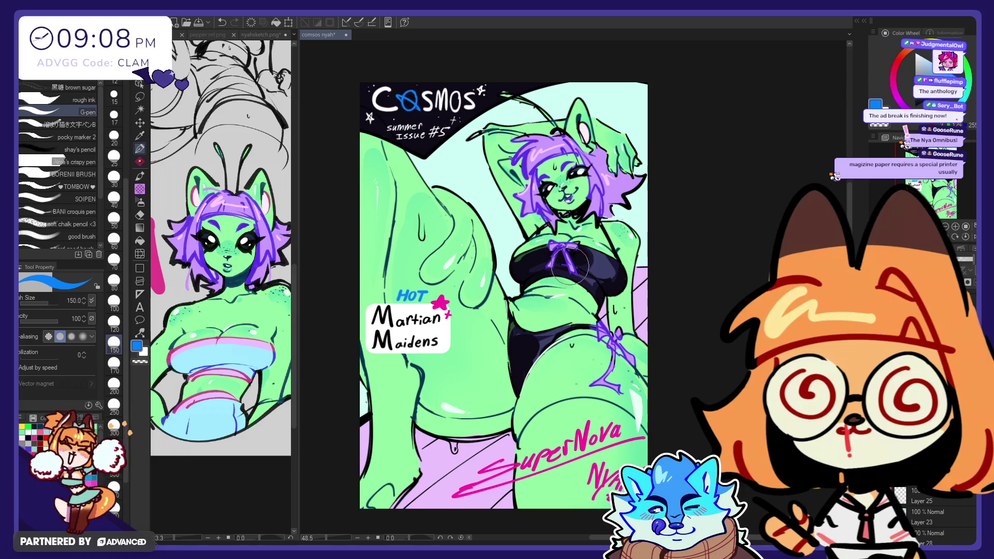
left_click_drag(434, 306, 445, 299)
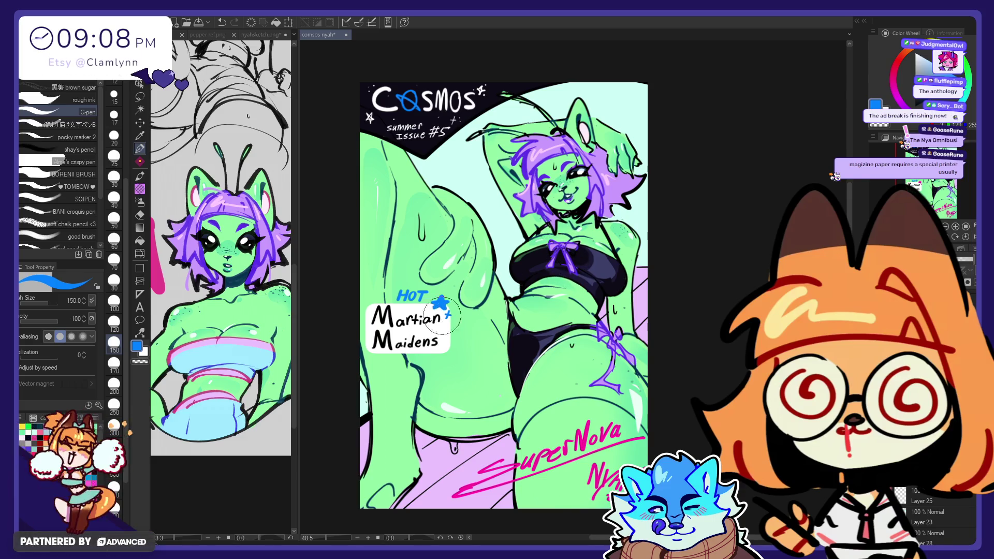
left_click(964, 93)
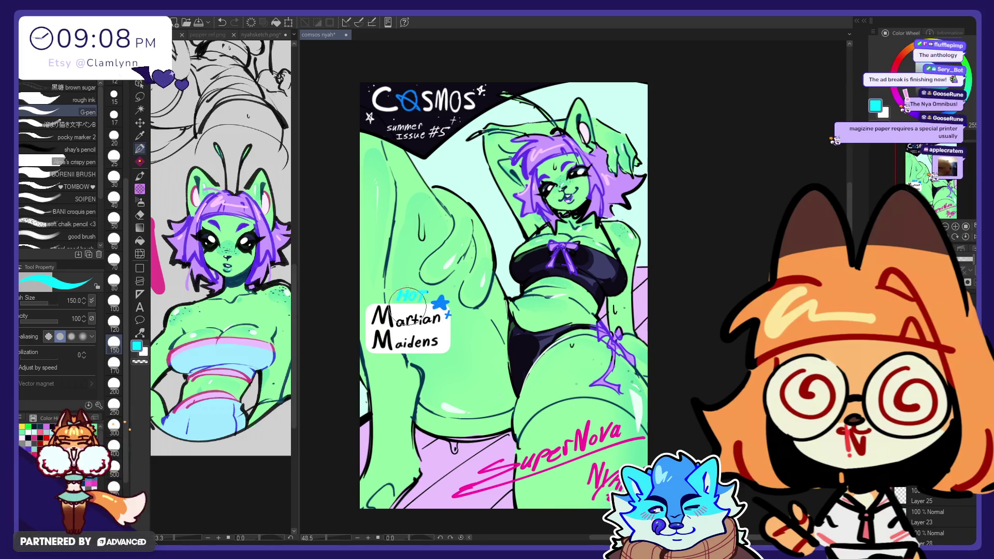
left_click(893, 72)
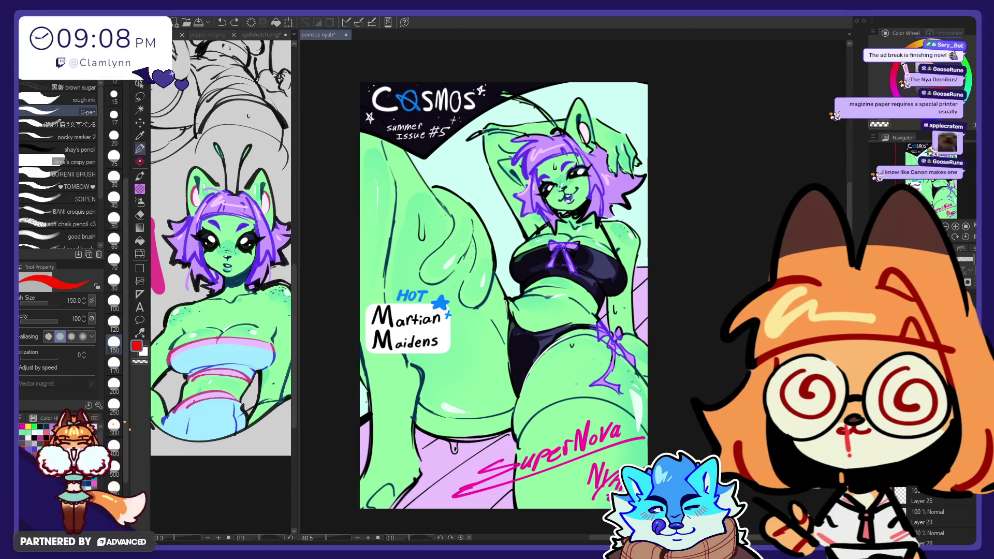
left_click_drag(386, 294, 443, 305)
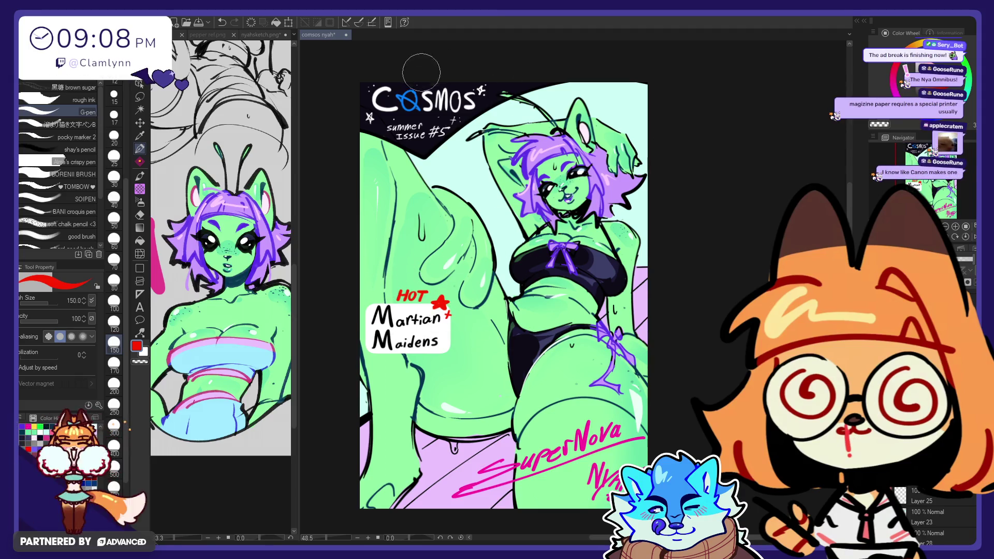
left_click(549, 145, "alt")
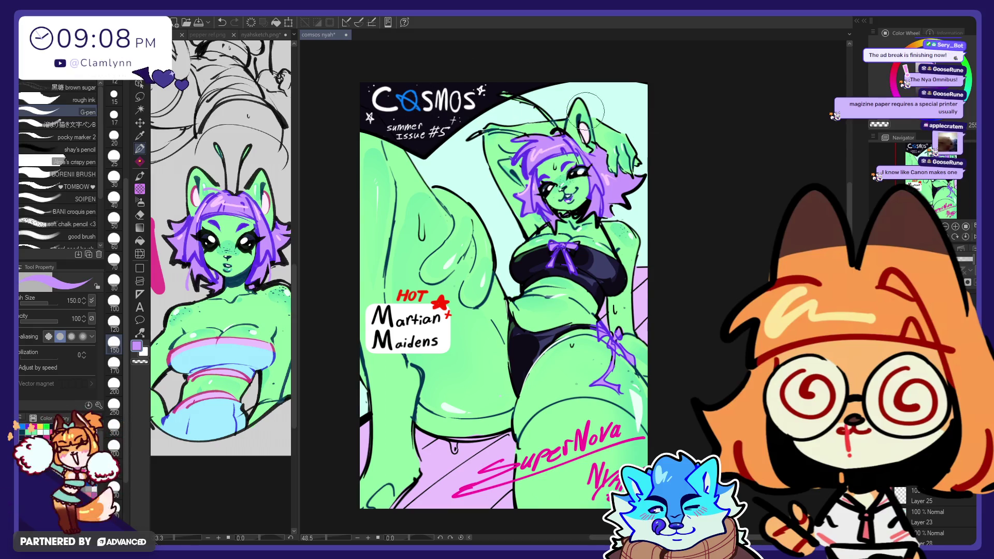
left_click_drag(456, 132, 392, 137)
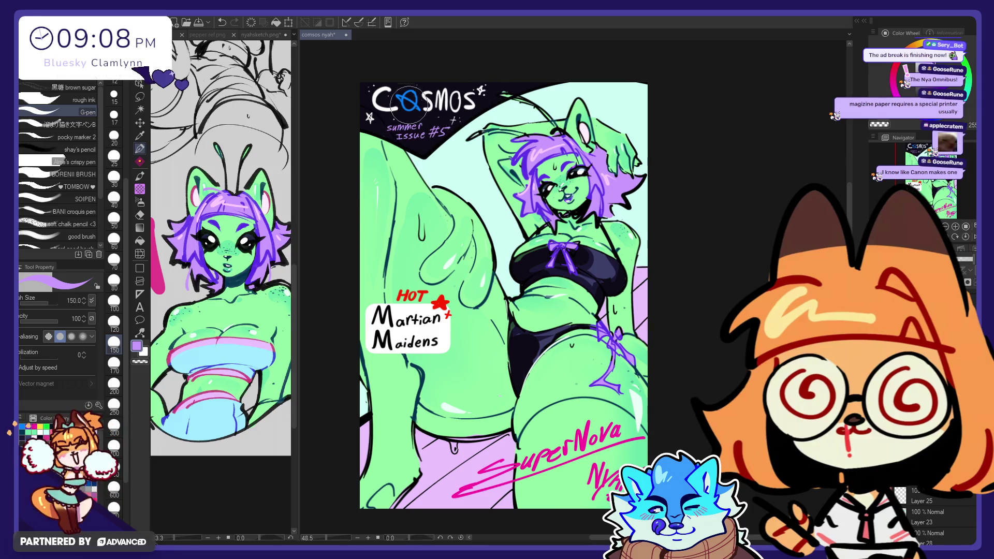
- Pick the signature's pink and add a pink accent beside the COSMOS title, undoing the star fill
left_click(534, 457, "alt")
left_click(411, 101)
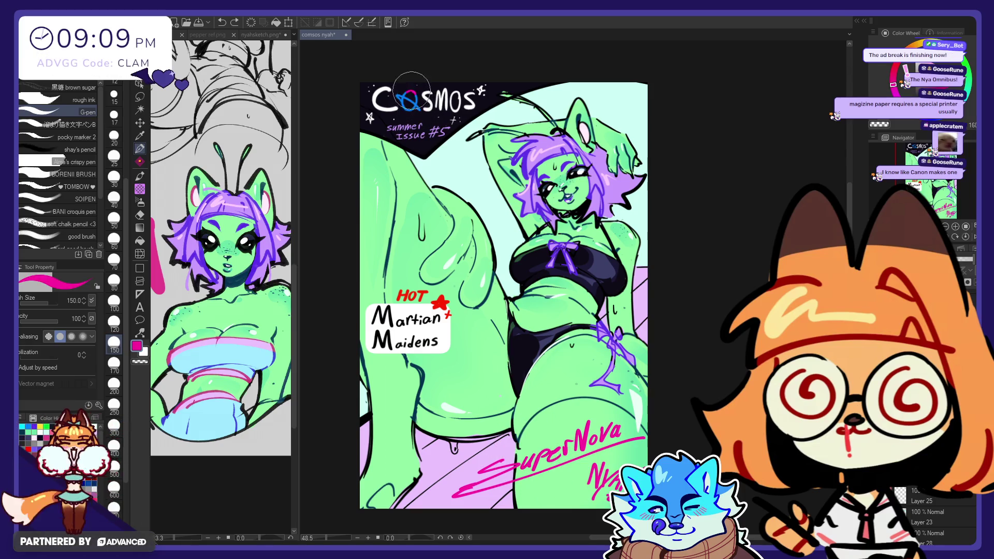
left_click(482, 90)
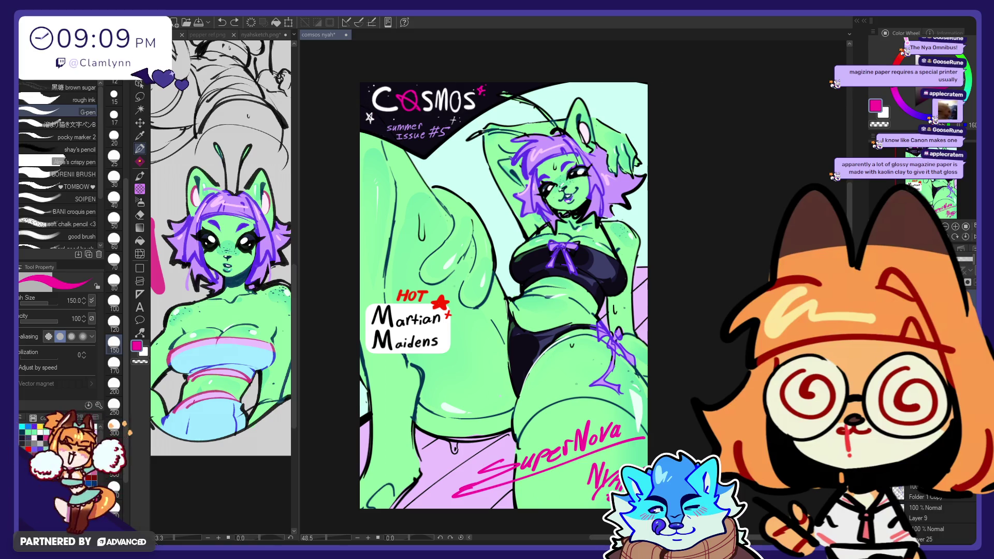
left_click(370, 117)
key("ctrl+z")
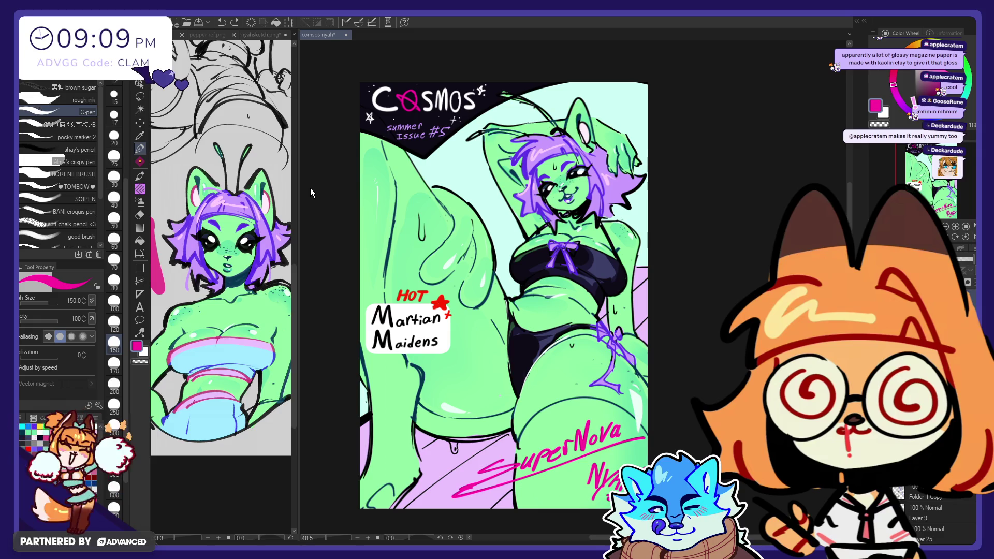
- Save the cover, add a new top layer, and choose near-white as the drawing colour
key("ctrl+s")
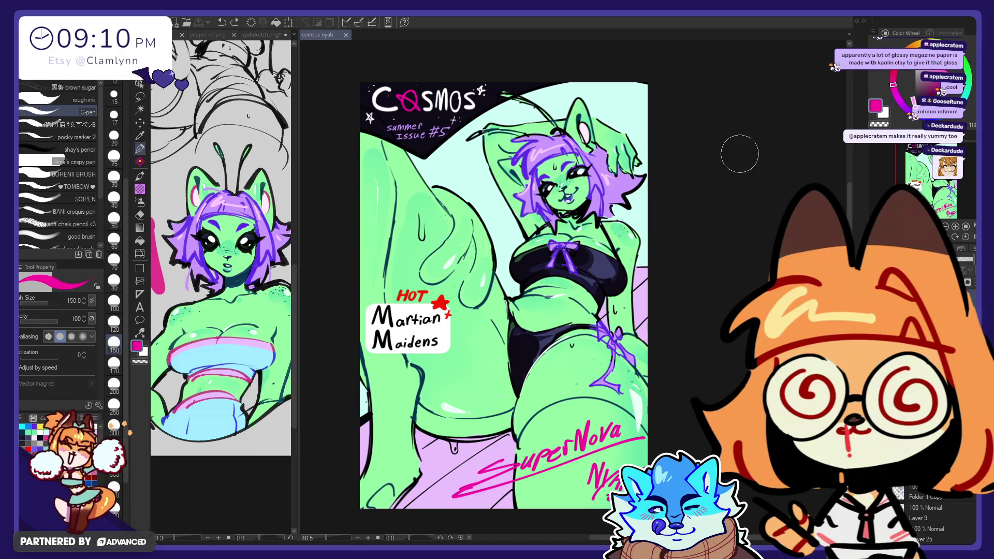
scroll(927, 518, "up", 1)
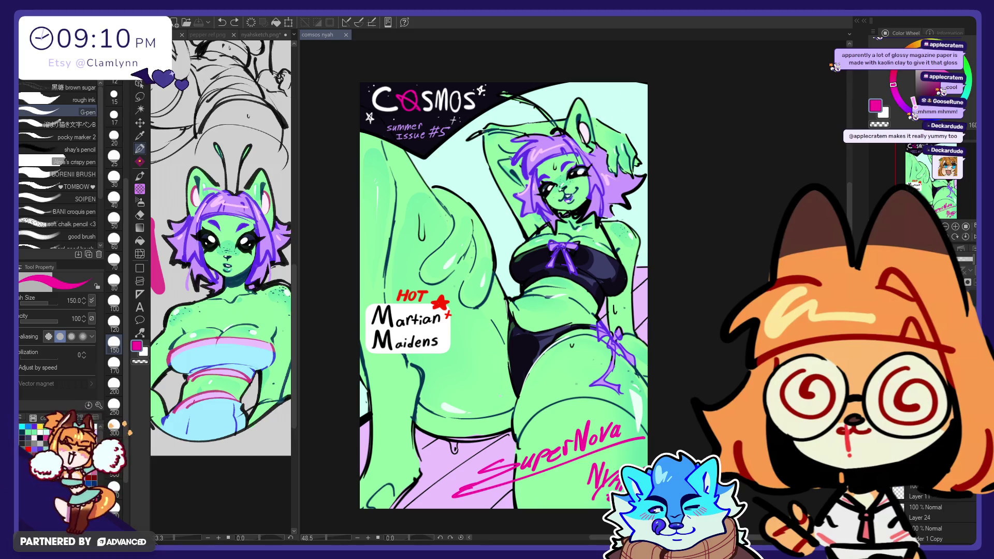
key("ctrl+shift+n")
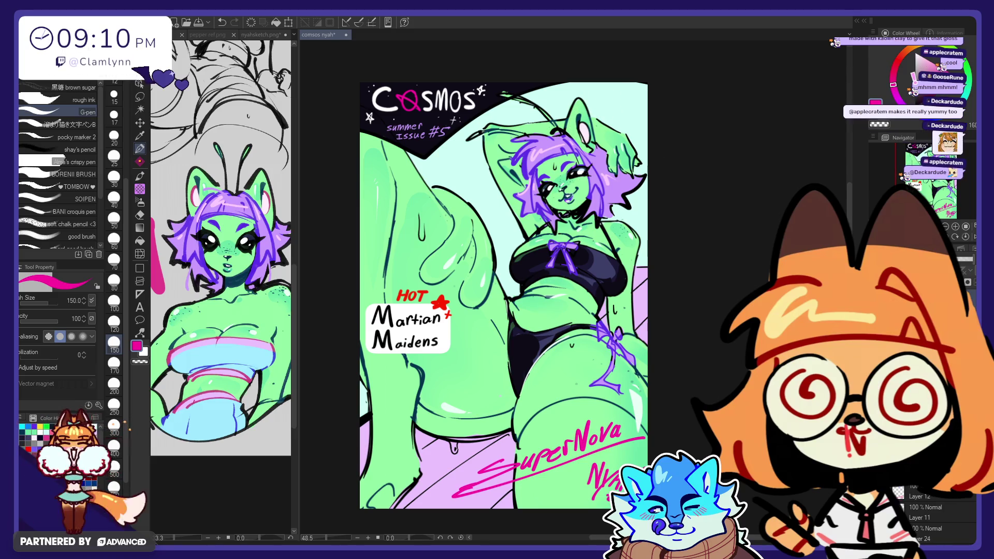
left_click(388, 176, "alt")
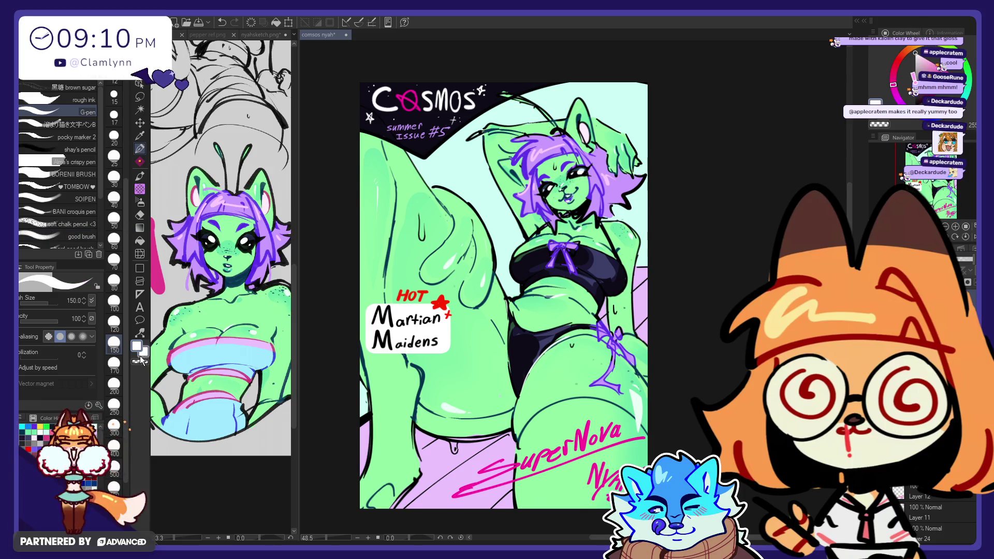
left_click(136, 271)
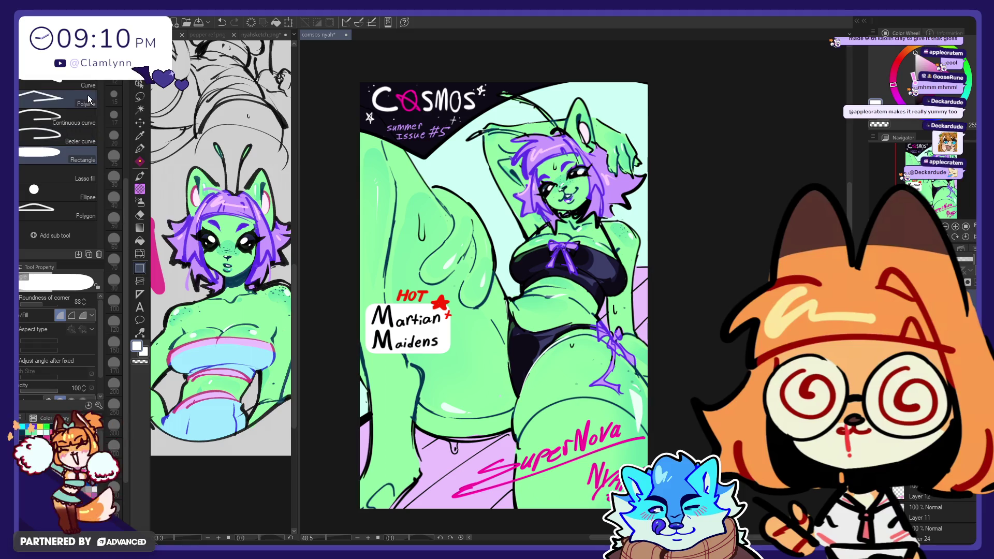
- Set the rectangle to outline only, corner roundness 133 and width 50
left_click(72, 315)
left_click_drag(45, 304, 55, 305)
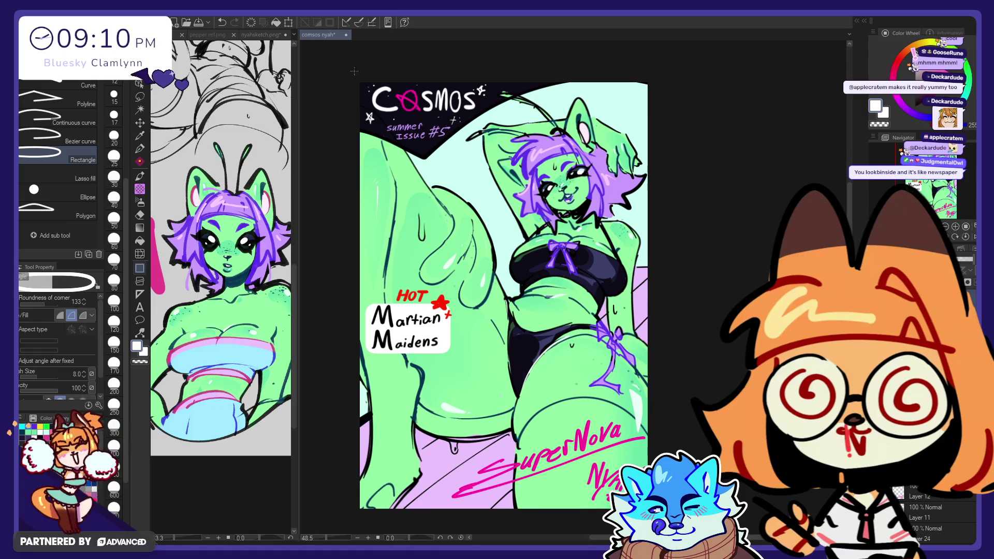
mouse_move(362, 84)
left_mouse_down()
mouse_move(477, 229)
mouse_move(544, 363)
mouse_move(637, 481)
left_mouse_up()
key("ctrl+z")
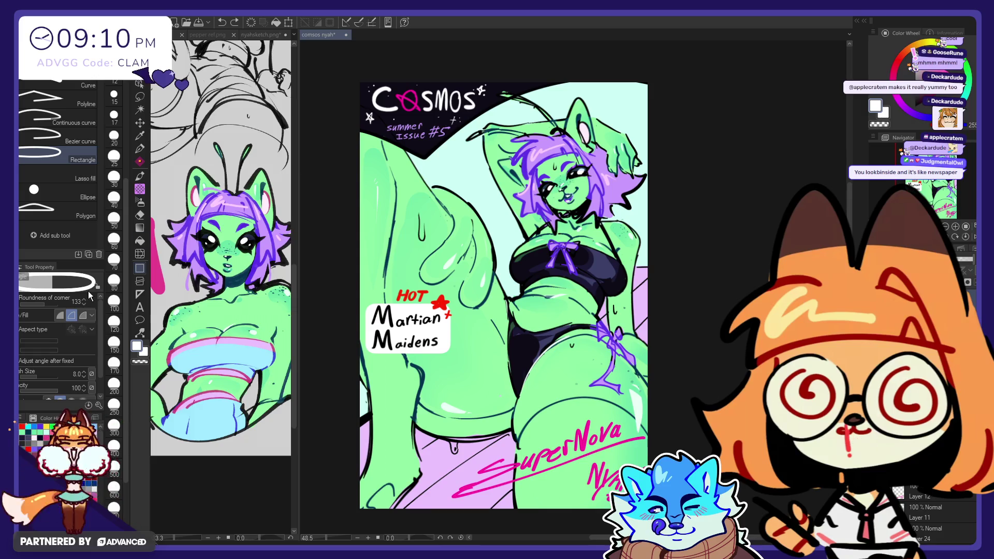
left_click(114, 218)
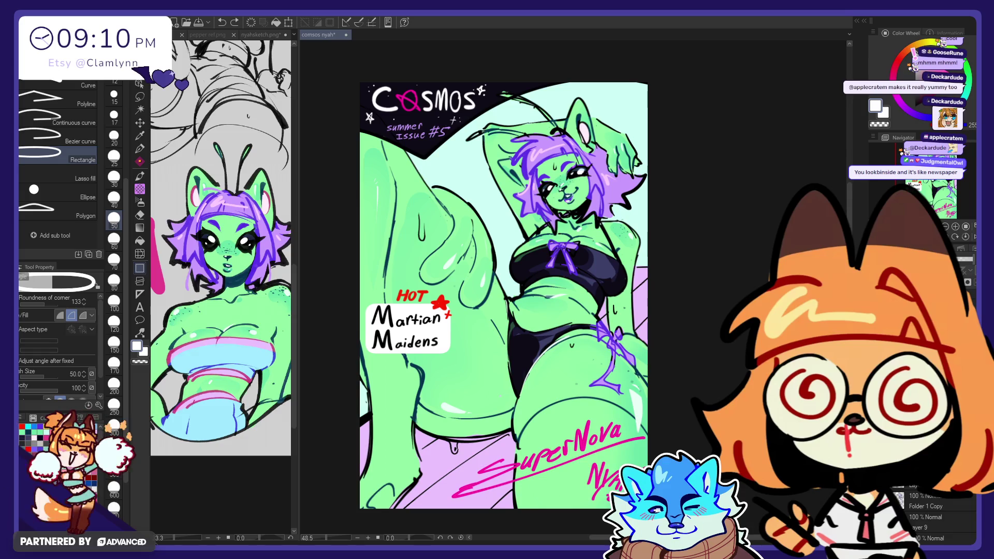
- Draw a white rounded-rectangle border around the whole cover
scroll(927, 513, "down", 2)
scroll(927, 513, "down", 2)
scroll(927, 512, "down", 2)
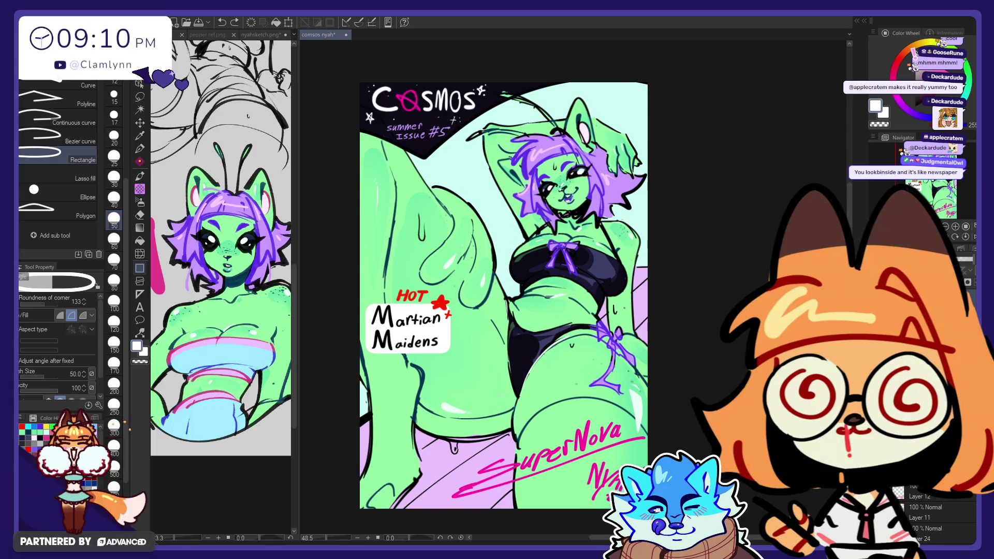
scroll(927, 512, "down", 2)
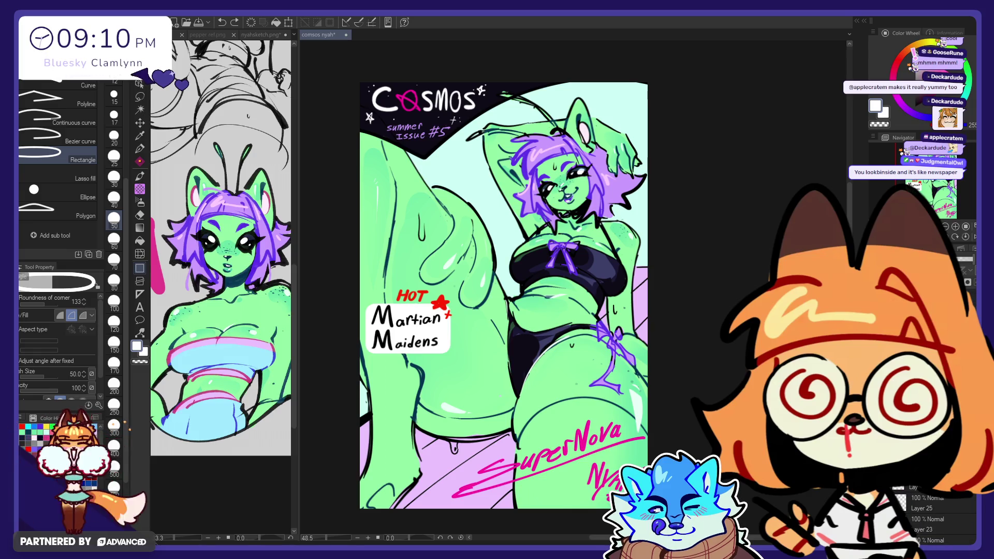
scroll(927, 513, "down", 3)
scroll(927, 513, "down", 4)
scroll(927, 512, "up", 5)
scroll(927, 512, "down", 3)
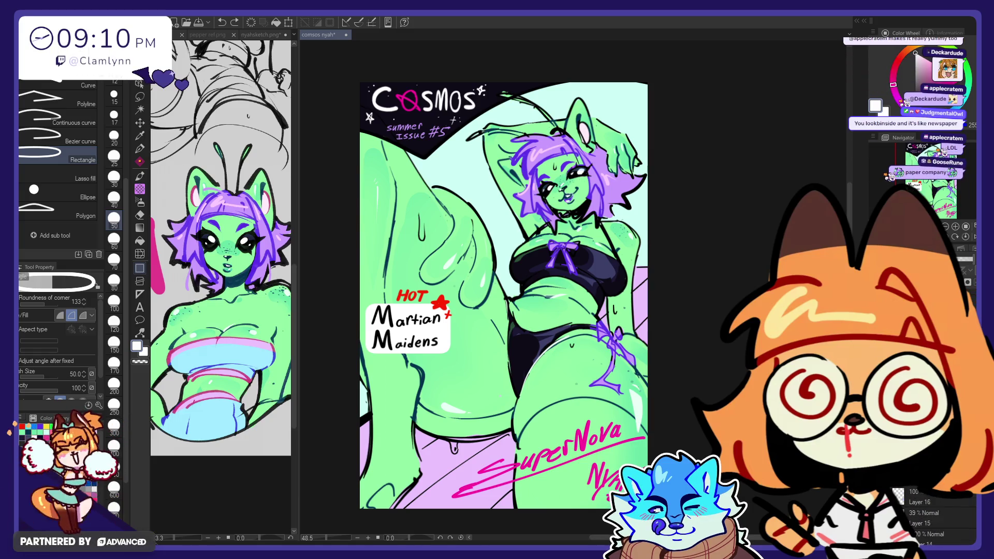
scroll(927, 513, "up", 1)
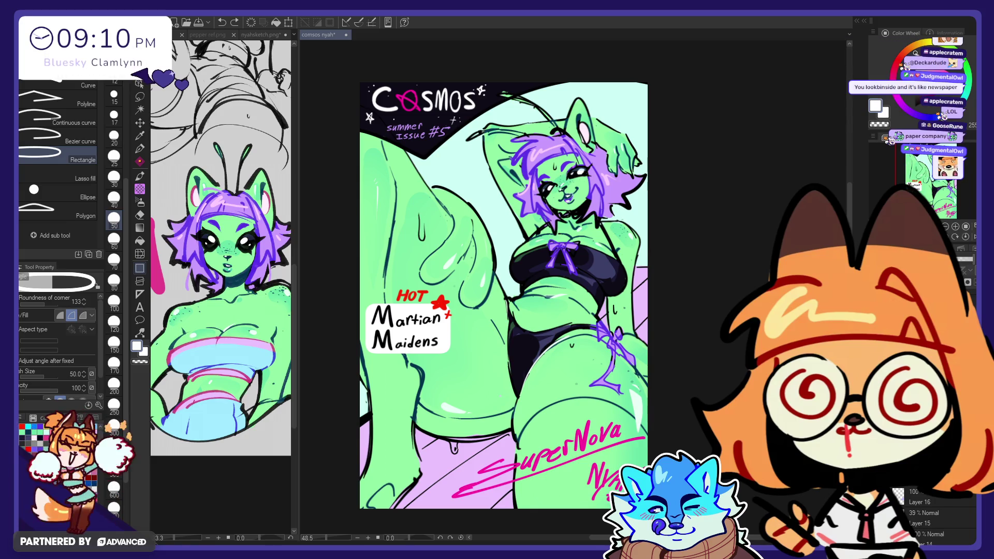
scroll(932, 513, "down", 5)
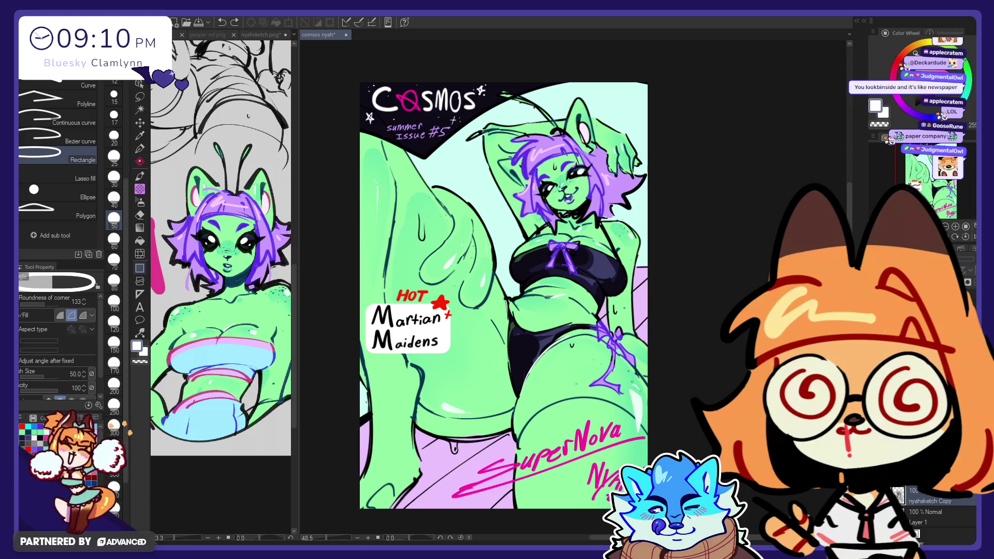
scroll(932, 512, "up", 1)
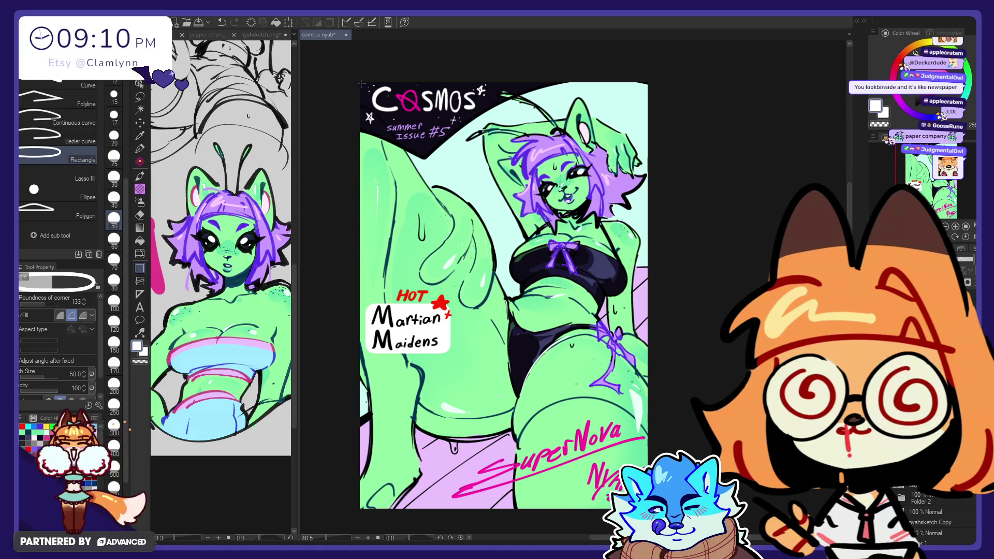
scroll(361, 83, "down", 2)
scroll(932, 513, "up", 3)
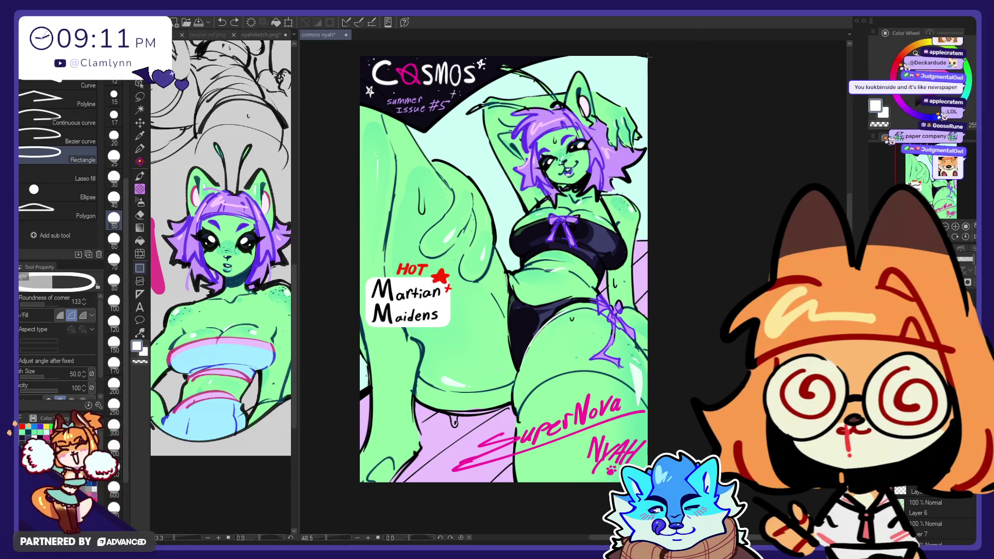
mouse_move(646, 55)
left_mouse_down()
mouse_move(358, 395)
mouse_move(361, 483)
left_mouse_up()
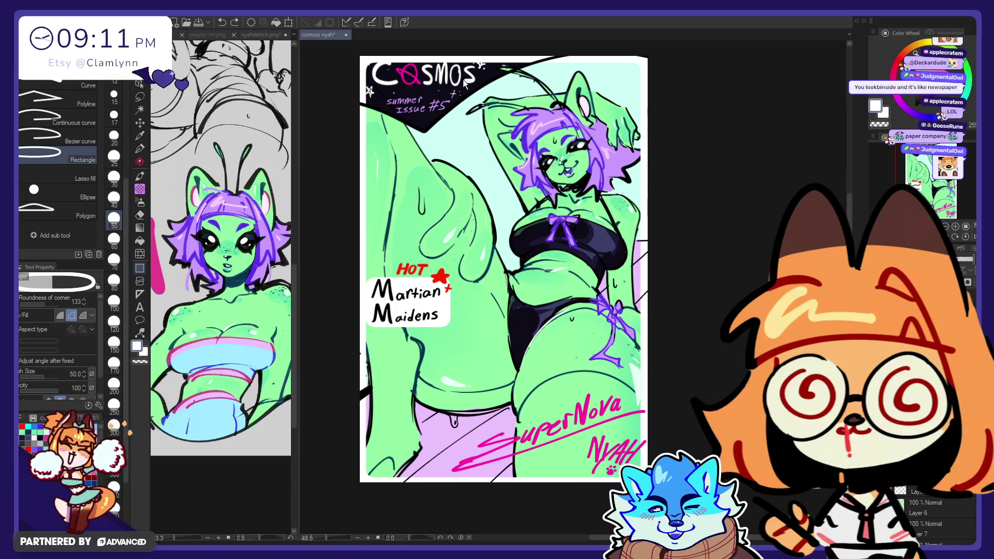
- Zoom out to about 43.7% to check the framed cover
scroll(933, 518, "down", 2)
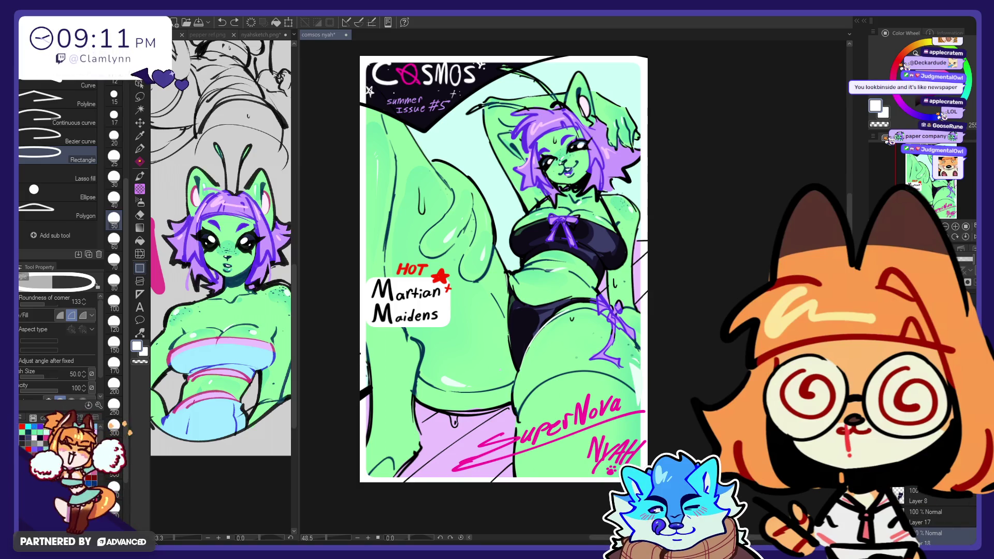
scroll(926, 518, "down", 3)
scroll(932, 518, "down", 4)
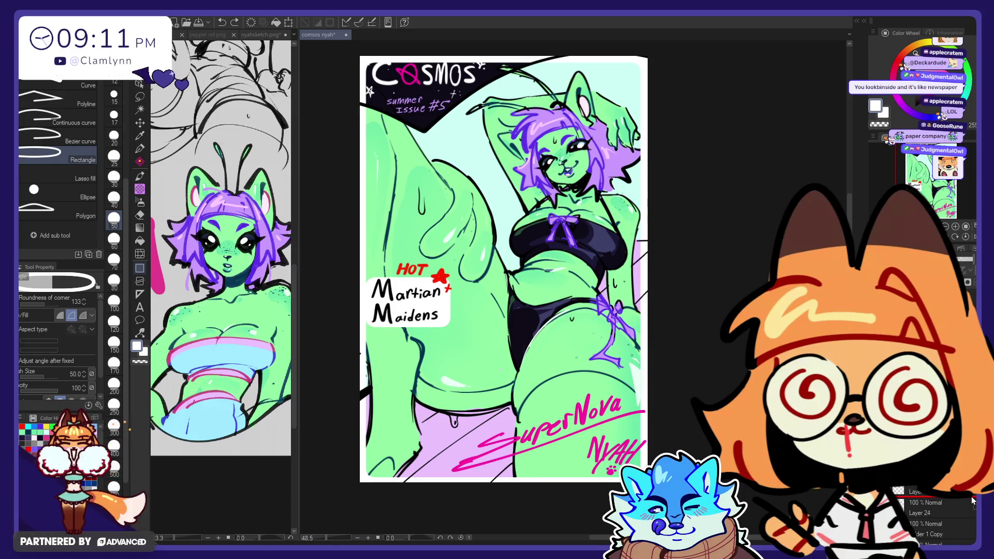
scroll(972, 500, "up", 1)
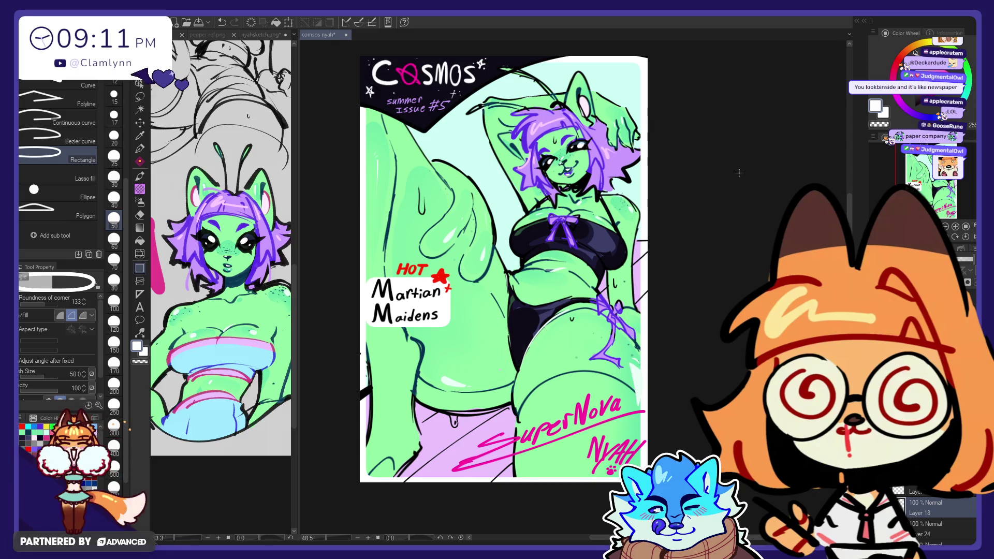
scroll(601, 260, "down", 1)
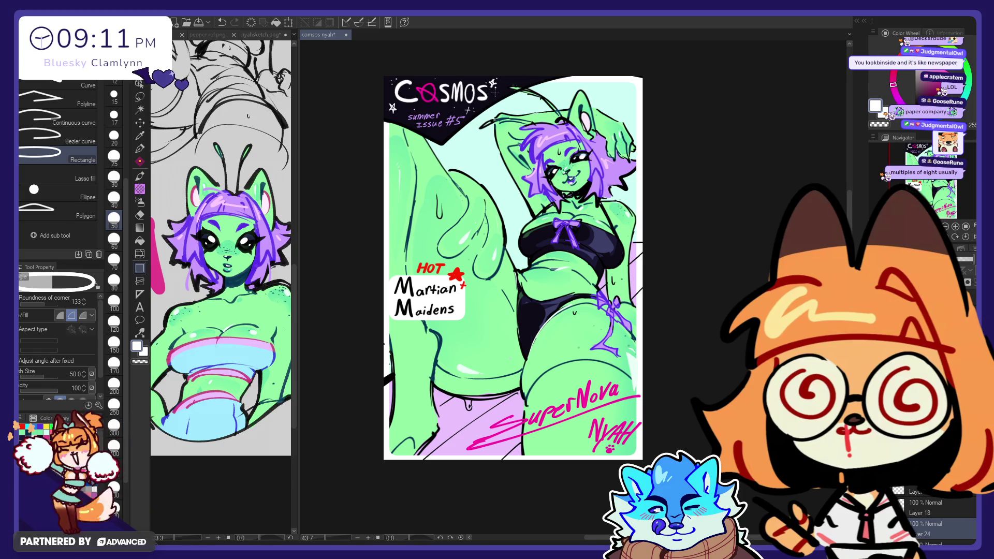
- Paint a thick dark navy border along the cover edges with the pen at size 600
left_click(211, 154, "alt")
left_click(139, 148)
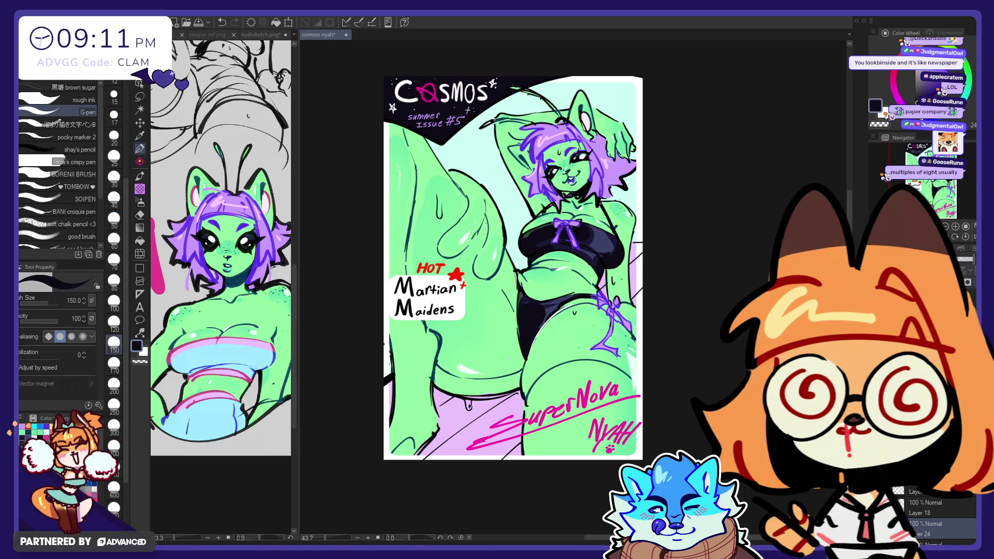
left_click_drag(528, 78, 642, 127)
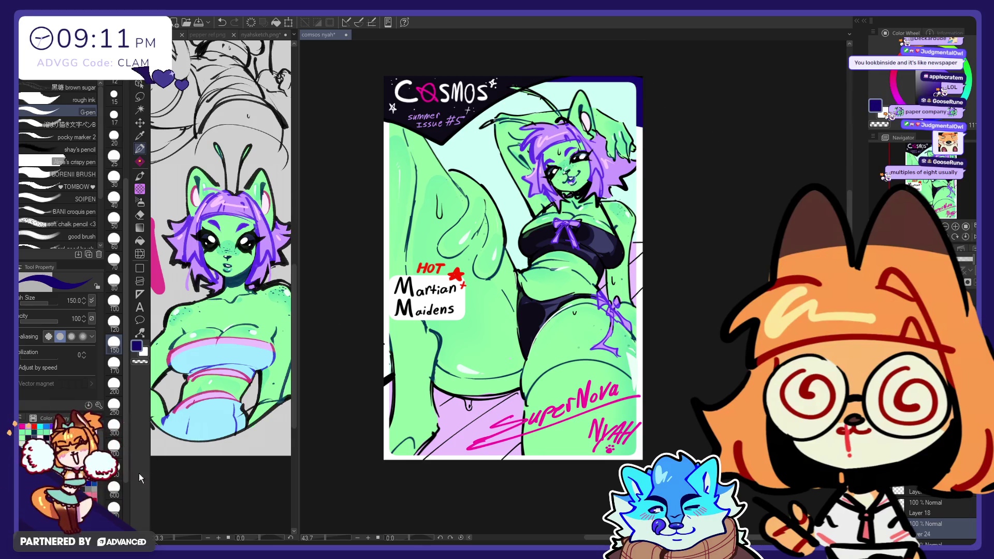
left_click(114, 489)
mouse_move(386, 456)
left_mouse_down()
mouse_move(640, 383)
mouse_move(642, 124)
left_mouse_up()
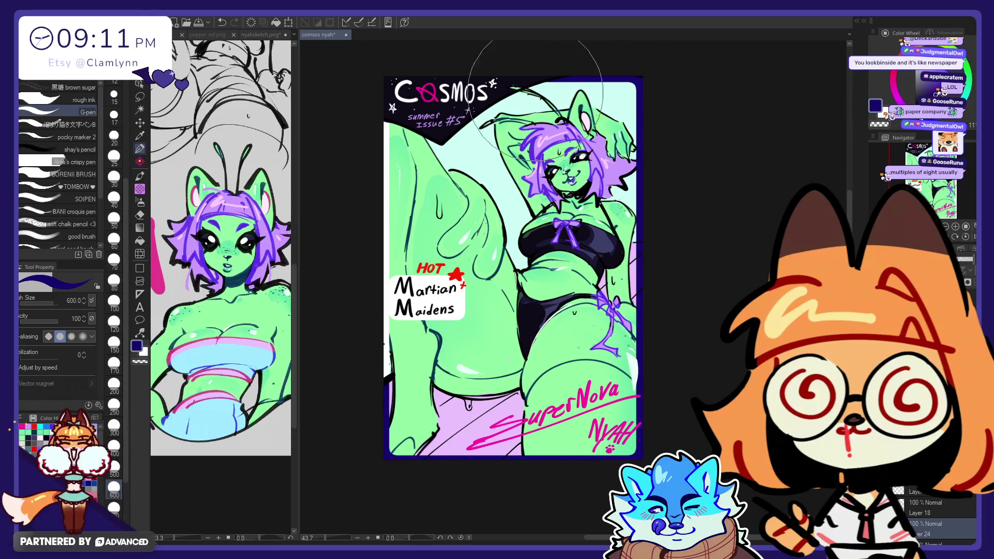
left_click_drag(386, 124, 402, 452)
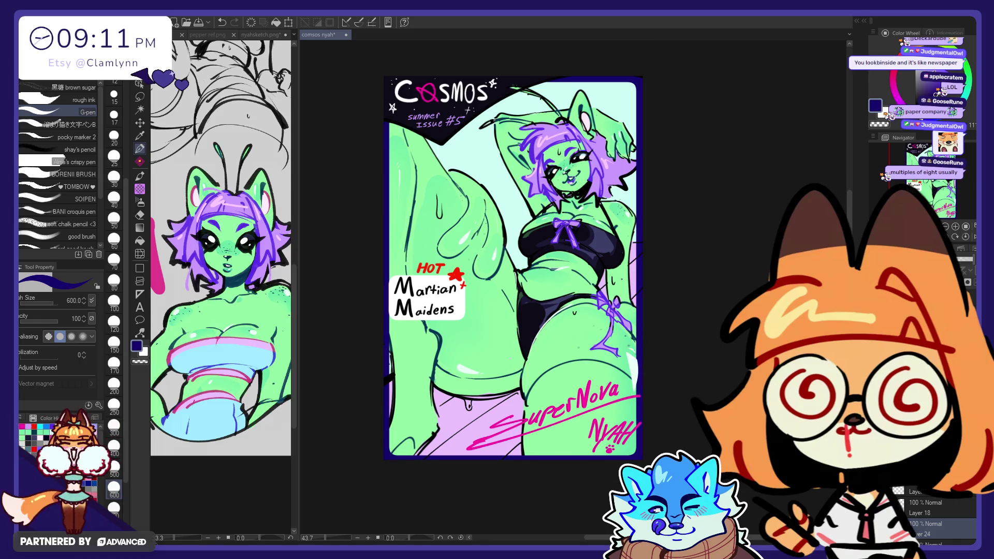
- Pick a near-black colour and move a layer to a new position in the layer stack
left_click(441, 103, "alt")
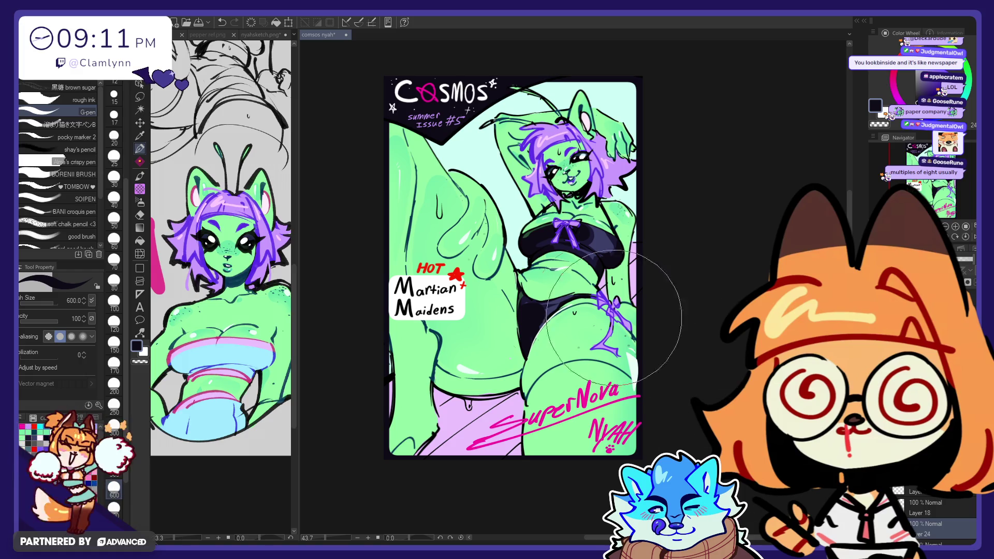
scroll(614, 318, "up", 1)
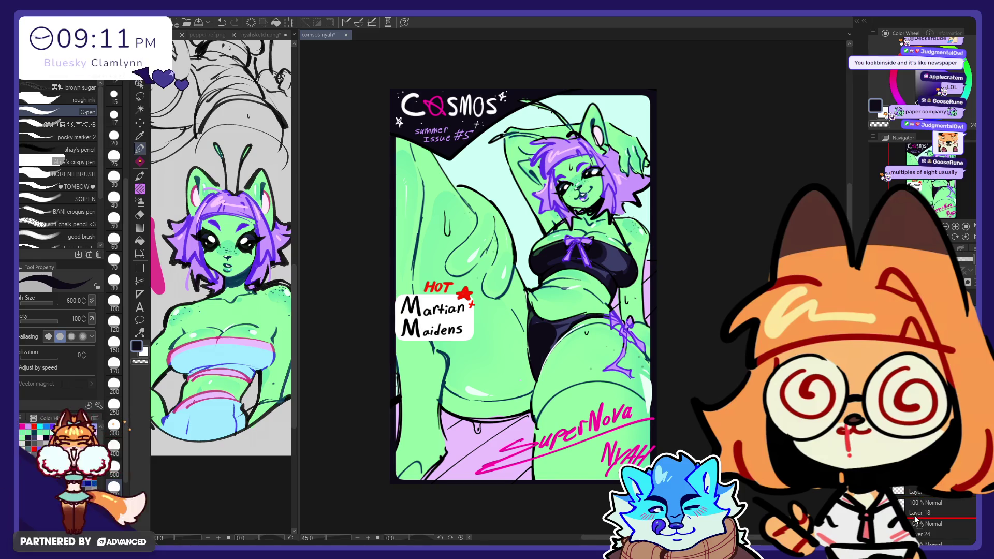
left_click_drag(916, 519, 918, 540)
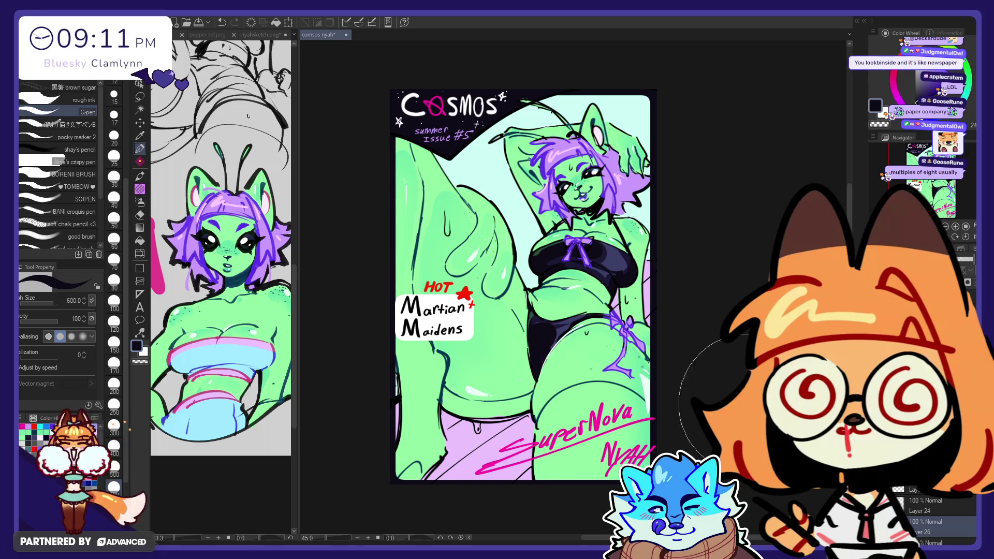
scroll(659, 451, "down", 1)
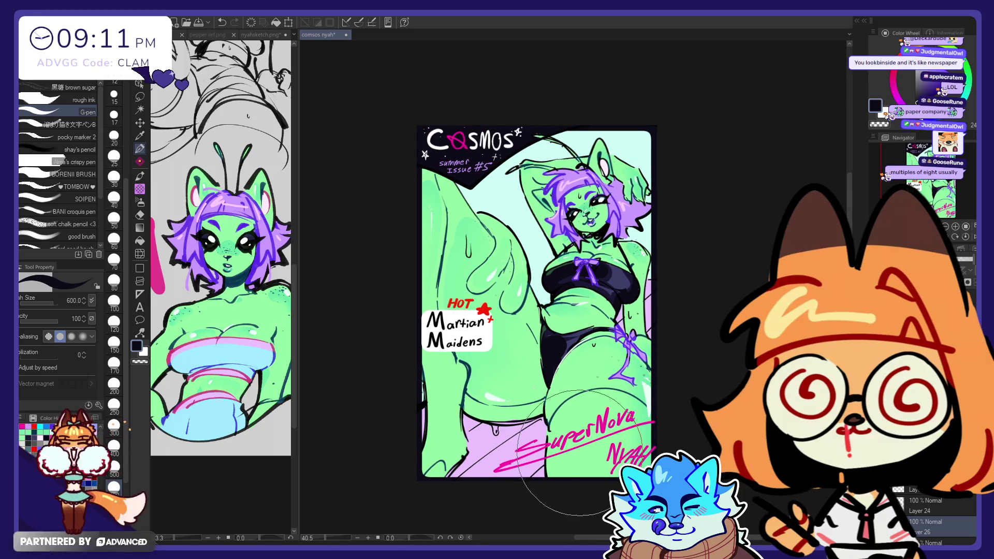
scroll(580, 453, "up", 1)
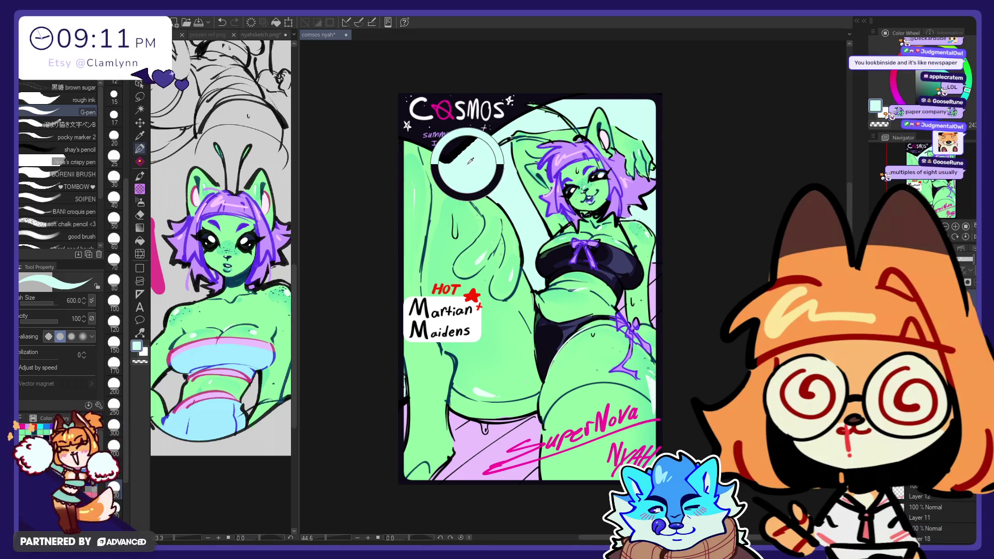
- Try a dark gradient over the lower cover, undo it, and work above Layer 11
left_click(139, 228)
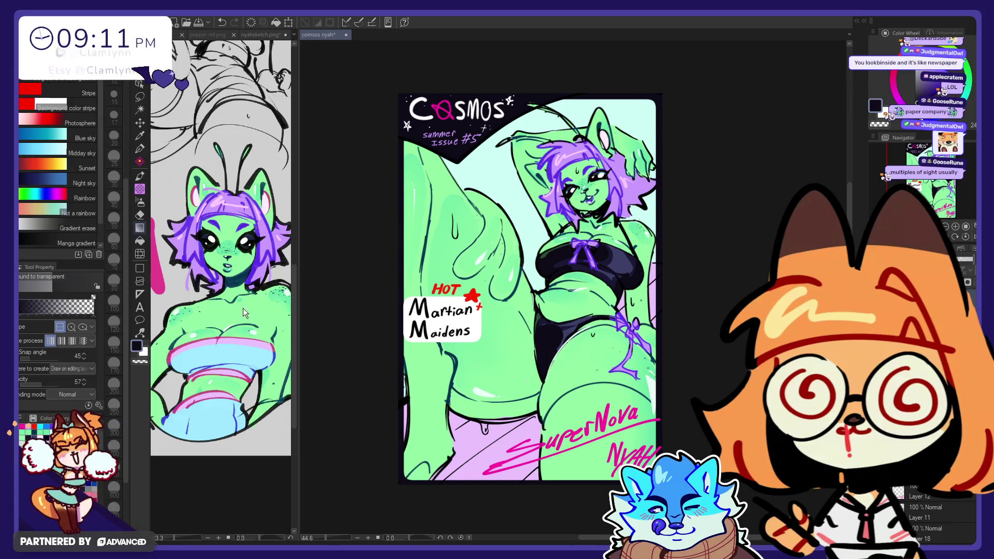
left_click_drag(485, 426, 486, 423)
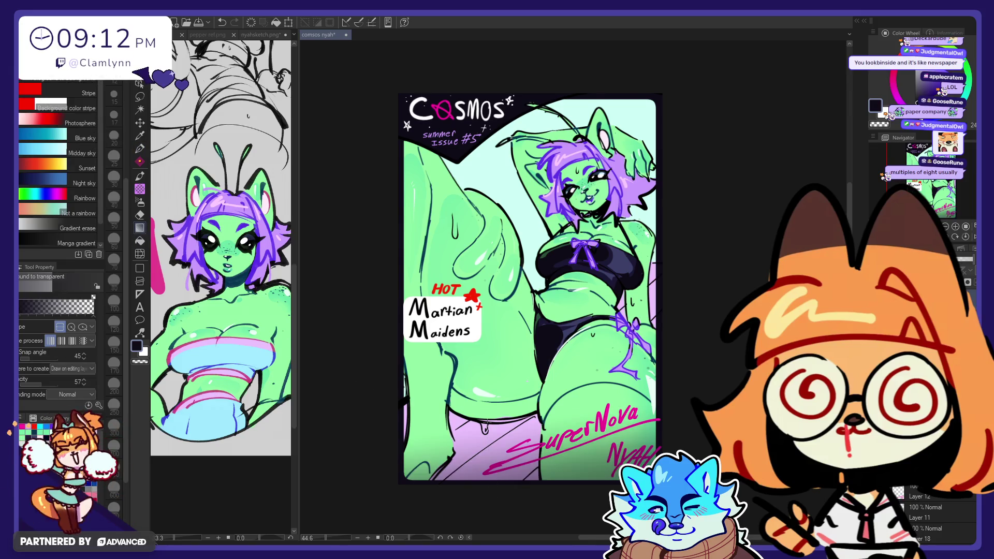
key("ctrl+z")
key("ctrl+y")
key("ctrl+z")
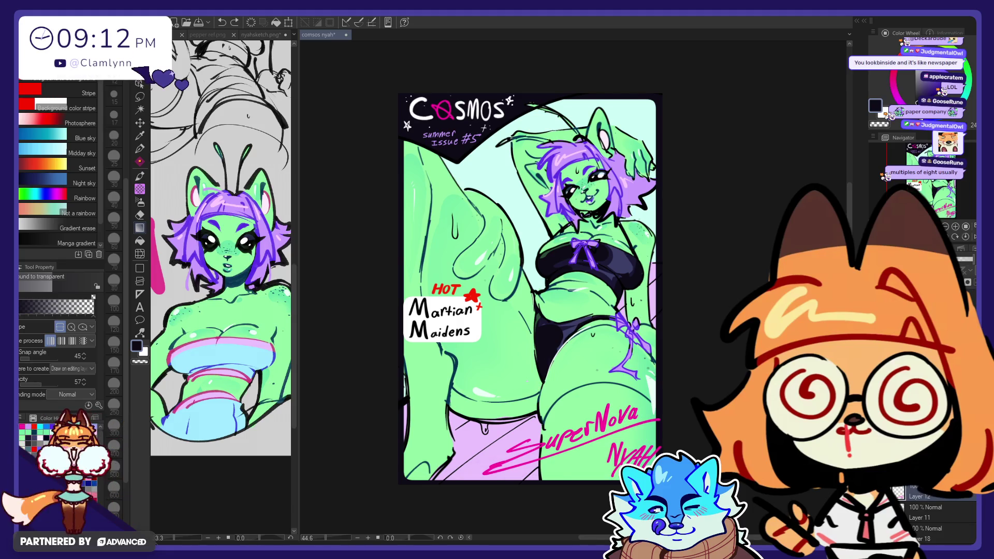
left_click(927, 513)
key("ctrl+y")
key("ctrl+y")
key("ctrl+z")
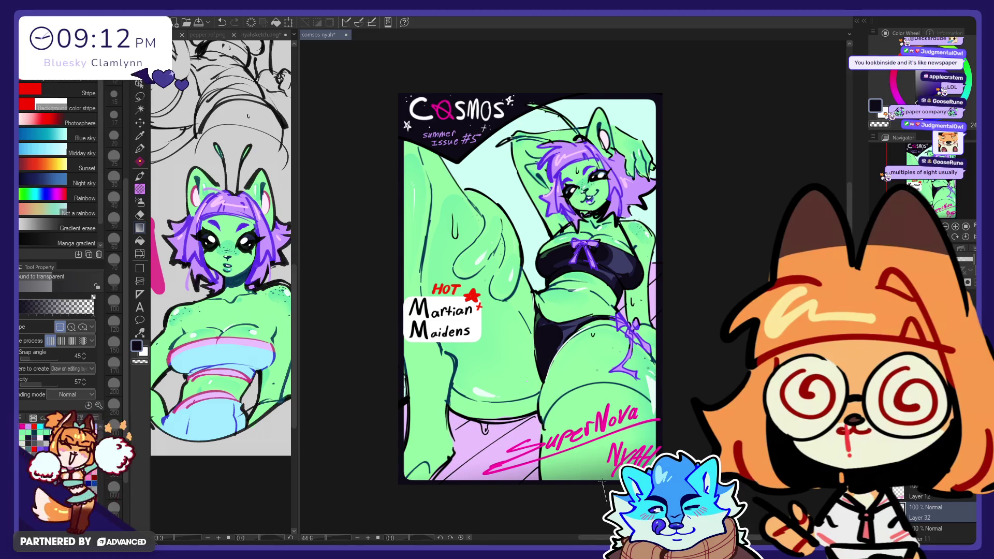
- Shade the lower right with a dark gradient, discarding trial gradients on the left leg and edge
left_click_drag(602, 482, 586, 417)
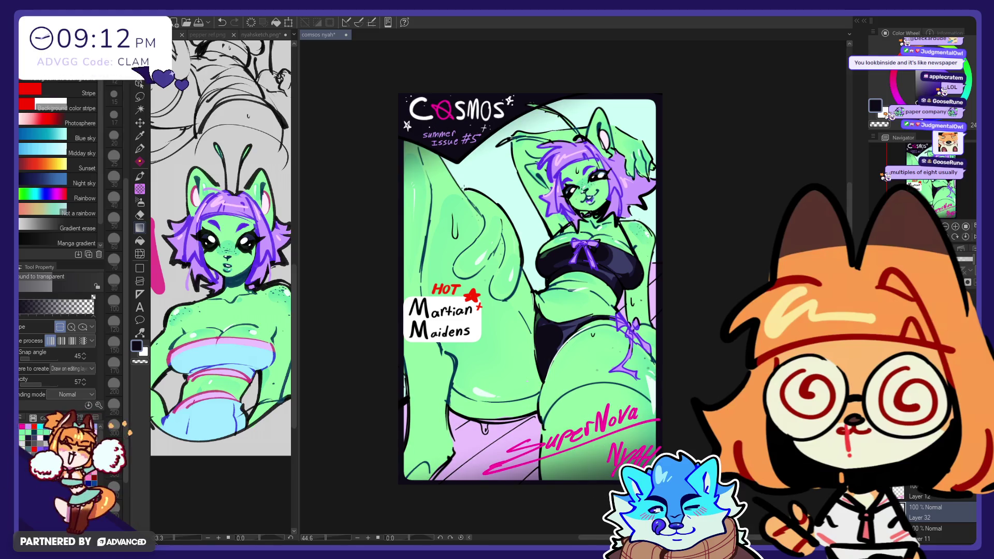
left_click_drag(383, 255, 451, 238)
key("ctrl+z")
left_click_drag(402, 259, 435, 259)
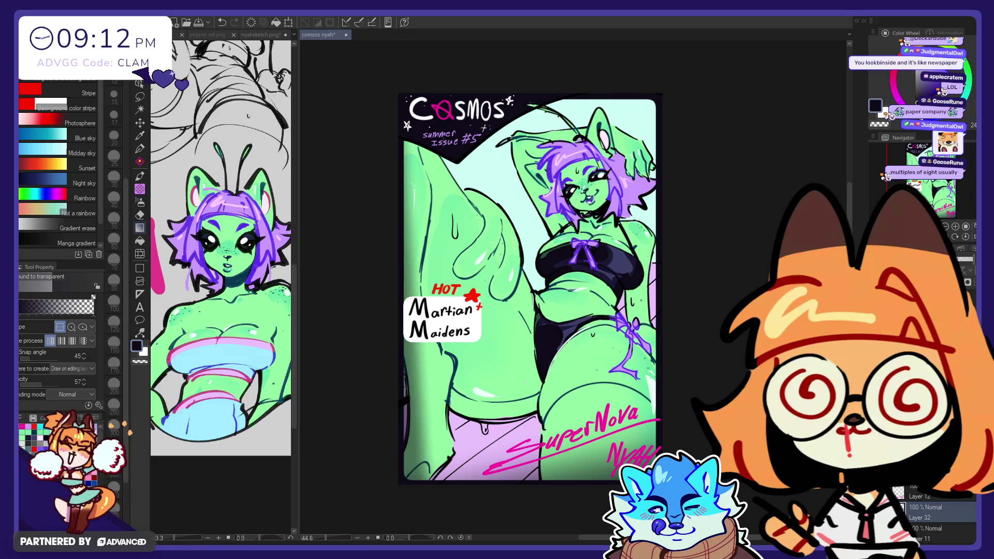
key("ctrl+z")
- Darken the cover's right, left and top edges with gradients, keeping only the ones that work
left_click_drag(382, 160, 413, 158)
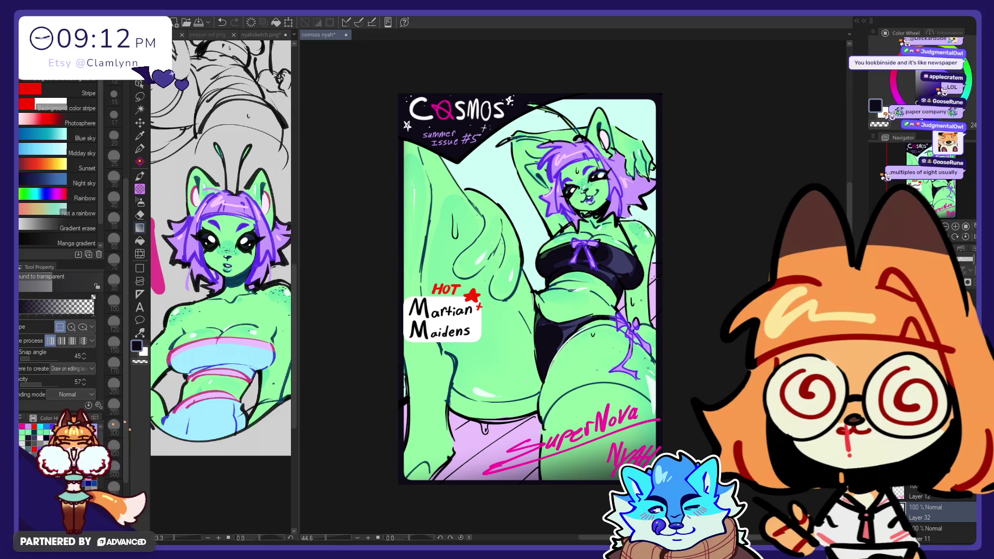
left_click_drag(640, 279, 640, 278)
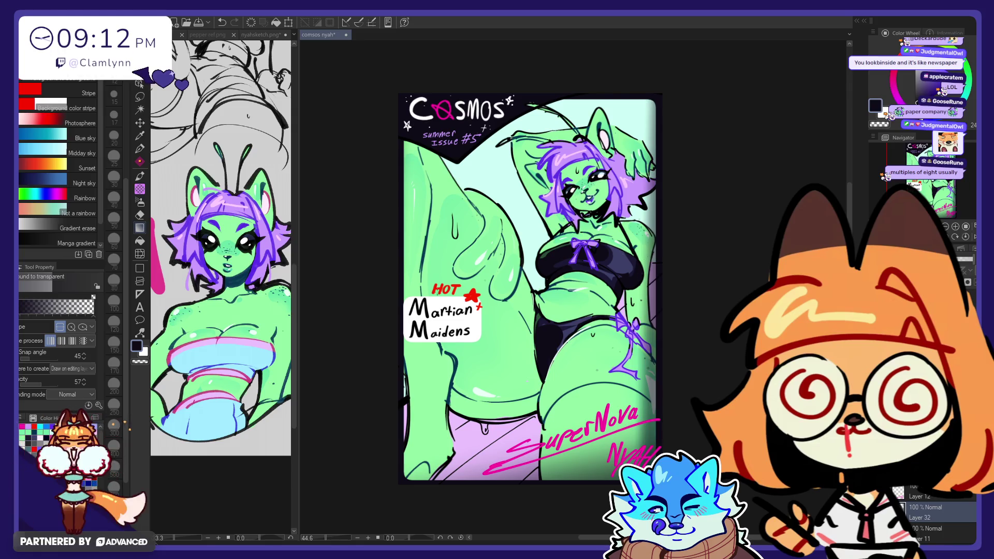
left_click_drag(437, 292, 443, 299)
key("ctrl+z")
key("ctrl+z")
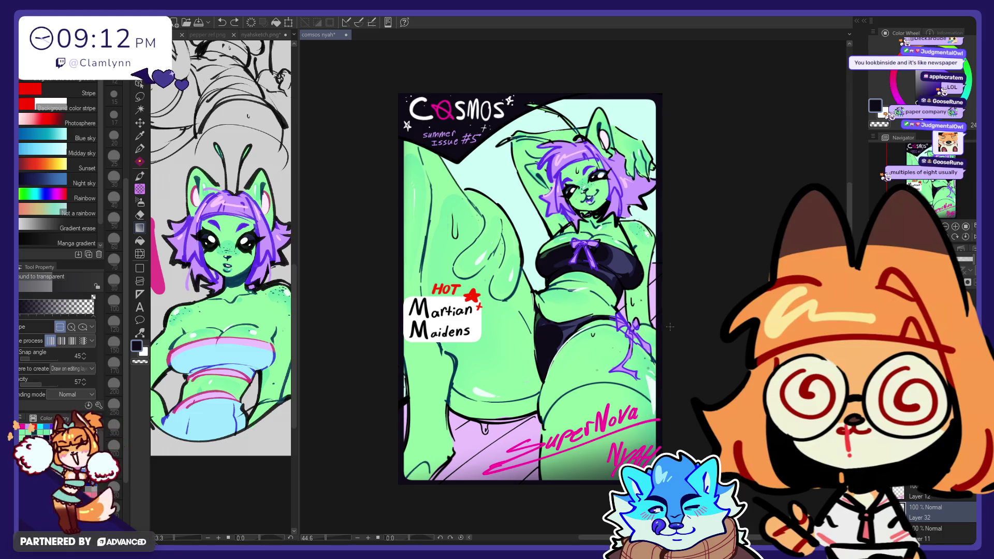
left_click_drag(643, 326, 643, 327)
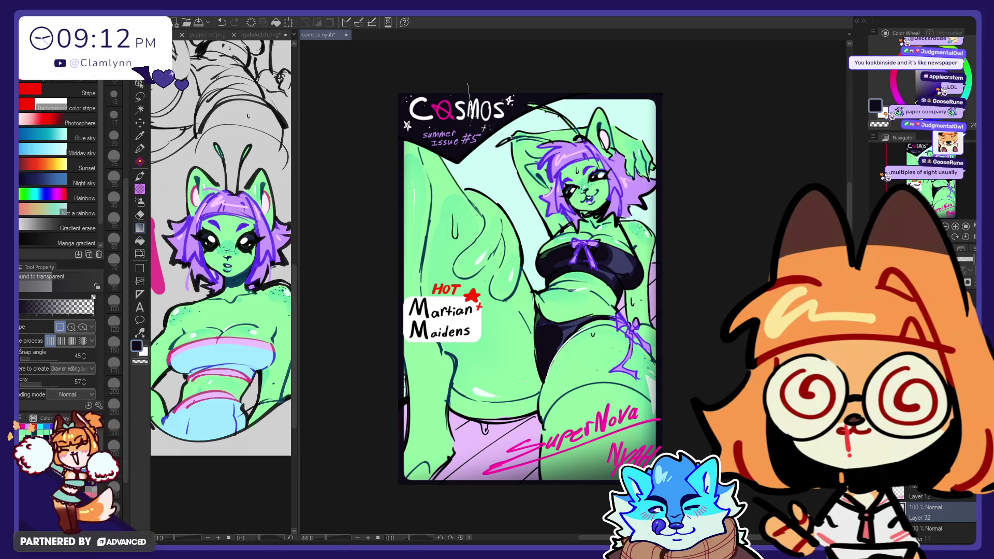
left_click_drag(479, 148, 496, 180)
key("ctrl+z")
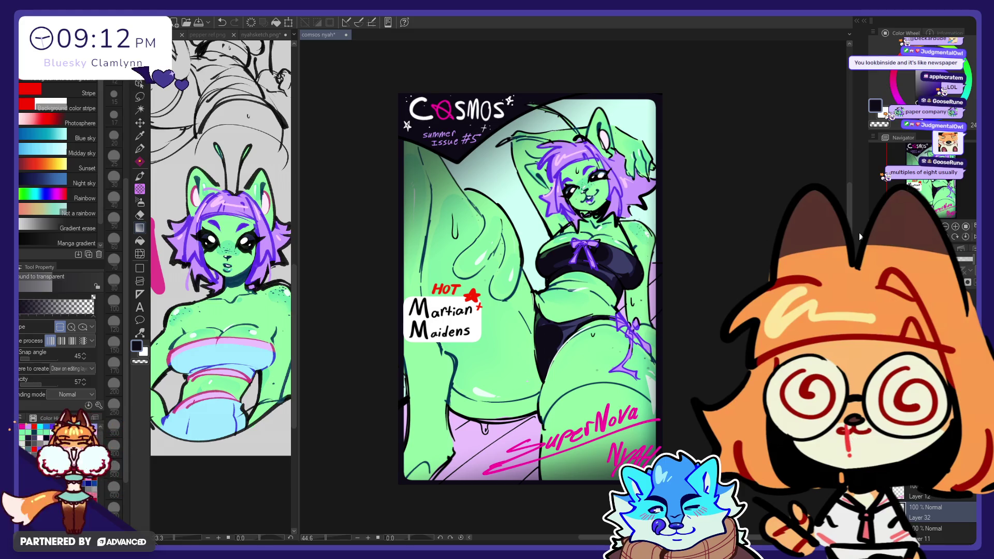
key("e")
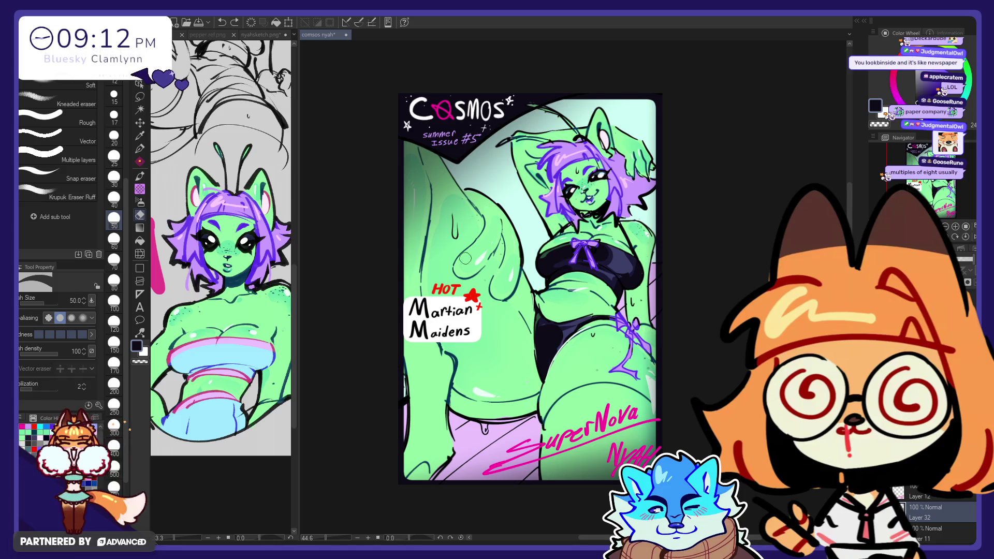
- Erase the grey smudges below the SuperNova signature with a size-100 eraser
key("bracketright")
key("bracketright")
key("bracketright")
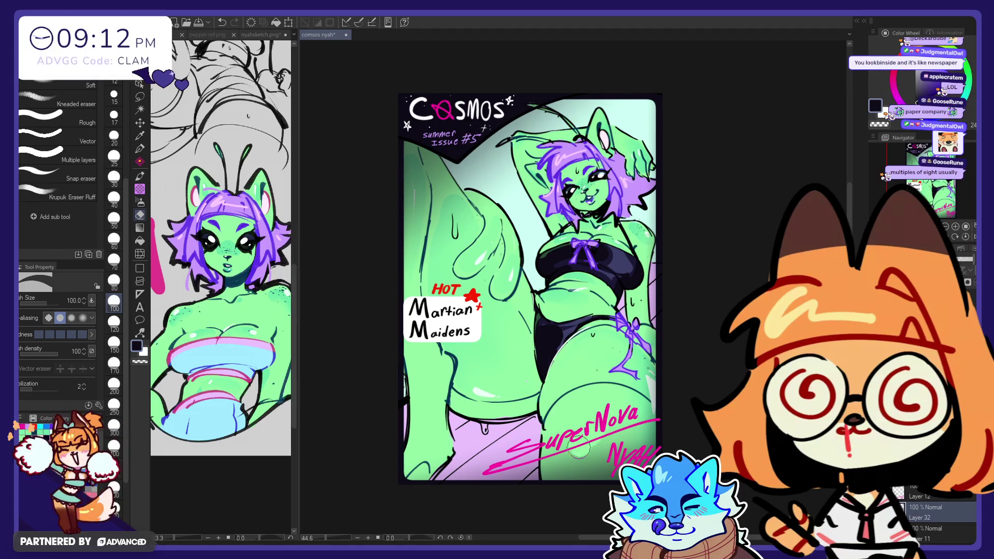
mouse_move(557, 433)
left_mouse_down()
mouse_move(577, 464)
mouse_move(614, 453)
mouse_move(619, 395)
left_mouse_up()
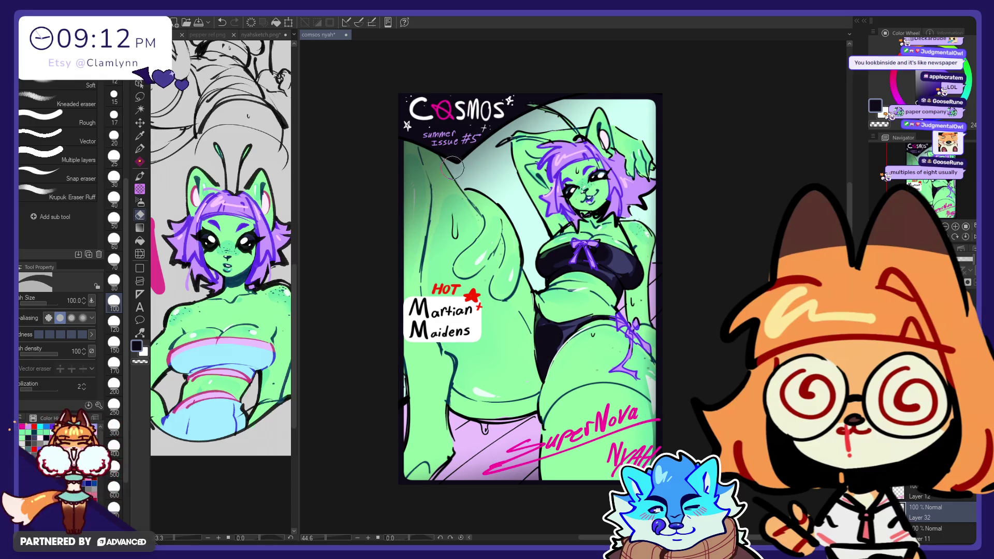
left_click_drag(647, 430, 655, 415)
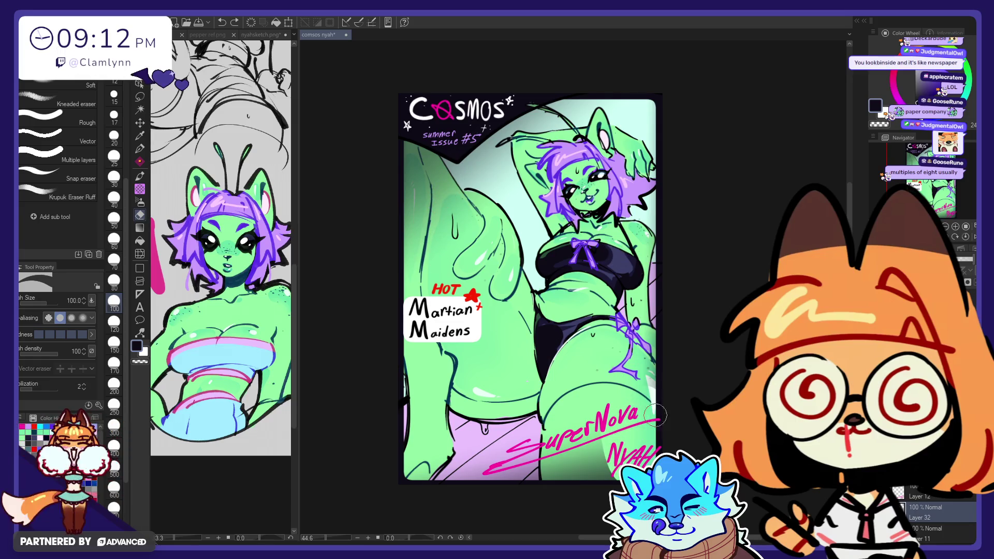
- Soften the shading along the lower leg and left leg's outer edge, then add a new layer
left_click_drag(602, 400, 578, 412)
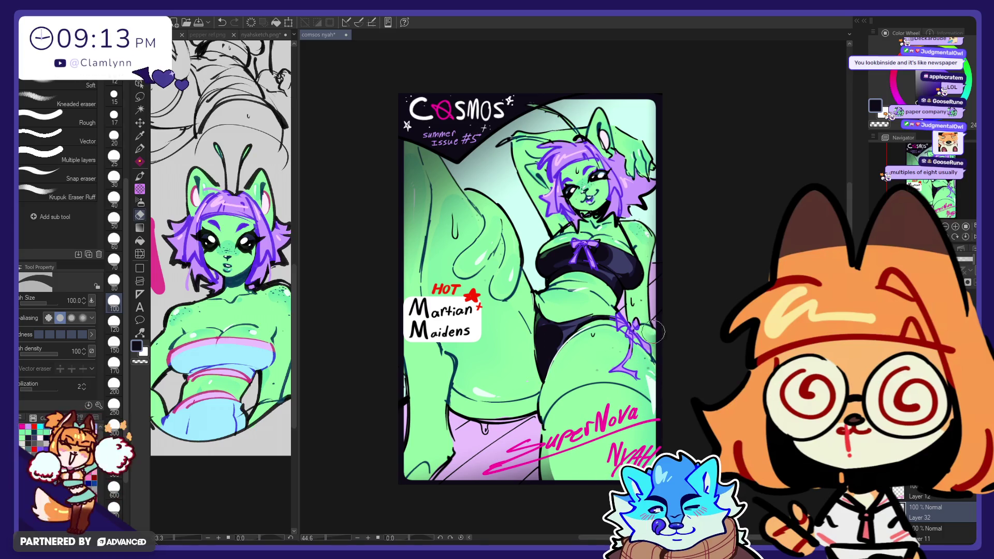
mouse_move(479, 244)
left_mouse_down()
mouse_move(424, 155)
mouse_move(433, 248)
mouse_move(421, 145)
mouse_move(467, 200)
mouse_move(427, 153)
mouse_move(451, 192)
mouse_move(416, 179)
mouse_move(422, 249)
mouse_move(414, 157)
left_mouse_up()
mouse_move(414, 221)
left_mouse_down()
mouse_move(416, 160)
mouse_move(410, 290)
left_mouse_up()
left_click_drag(415, 149, 422, 282)
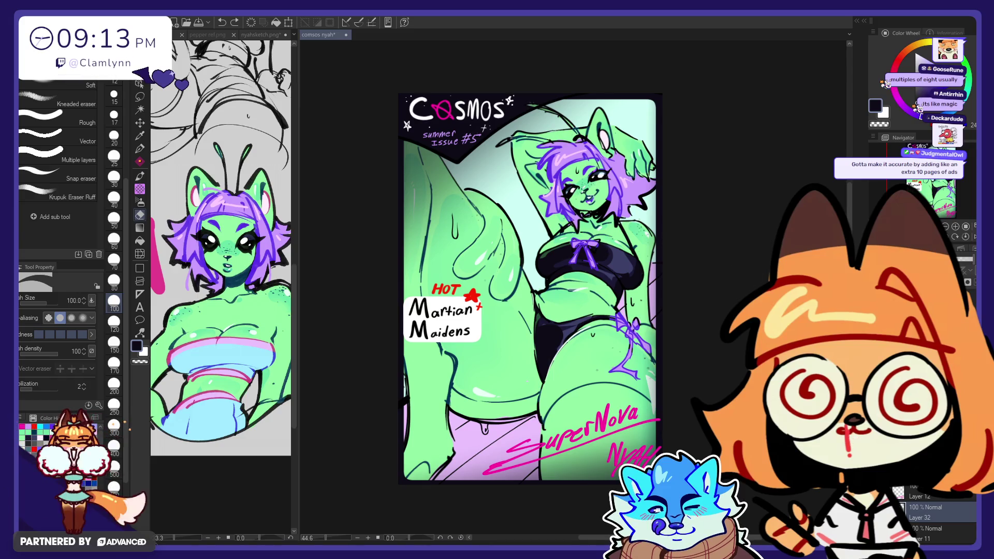
key("ctrl+shift+n")
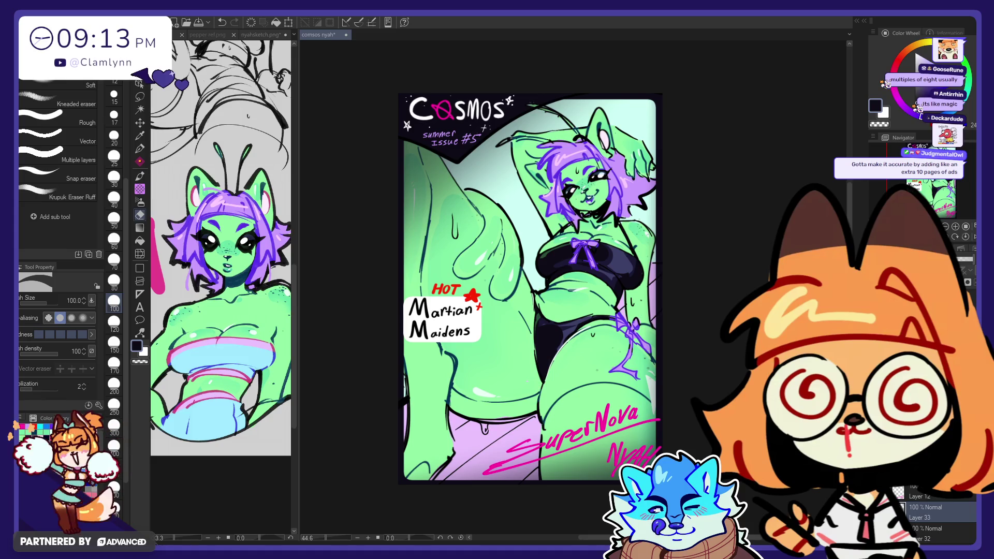
- Lay a pale yellow gradient wash over the cover's upper half
left_click(929, 46)
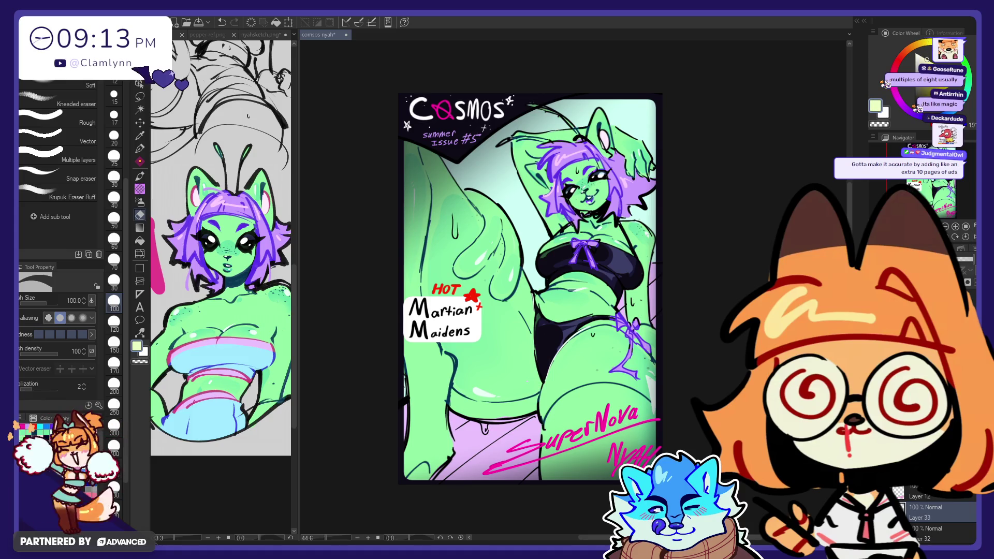
left_click(140, 228)
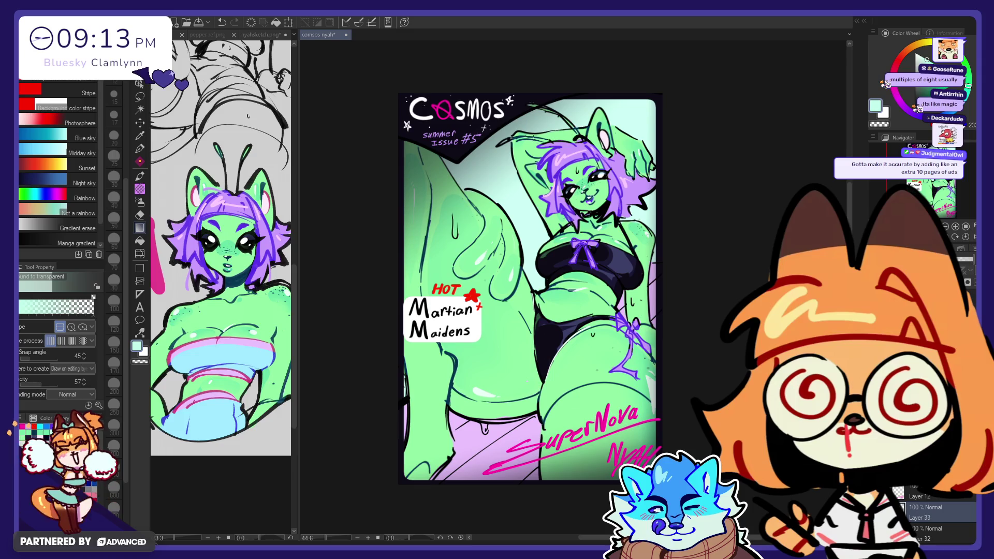
left_click_drag(530, 103, 530, 210)
key("ctrl+z")
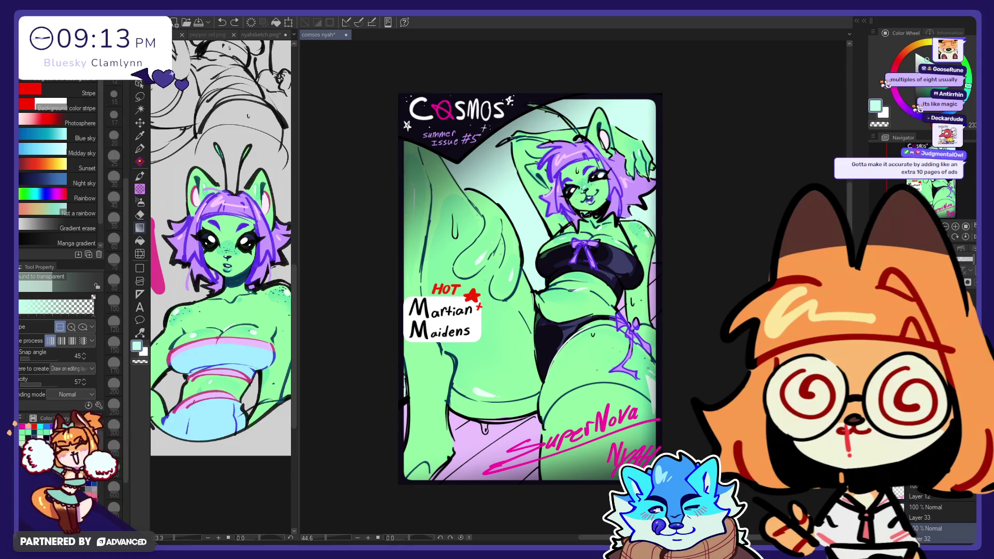
scroll(932, 515, "down", 3)
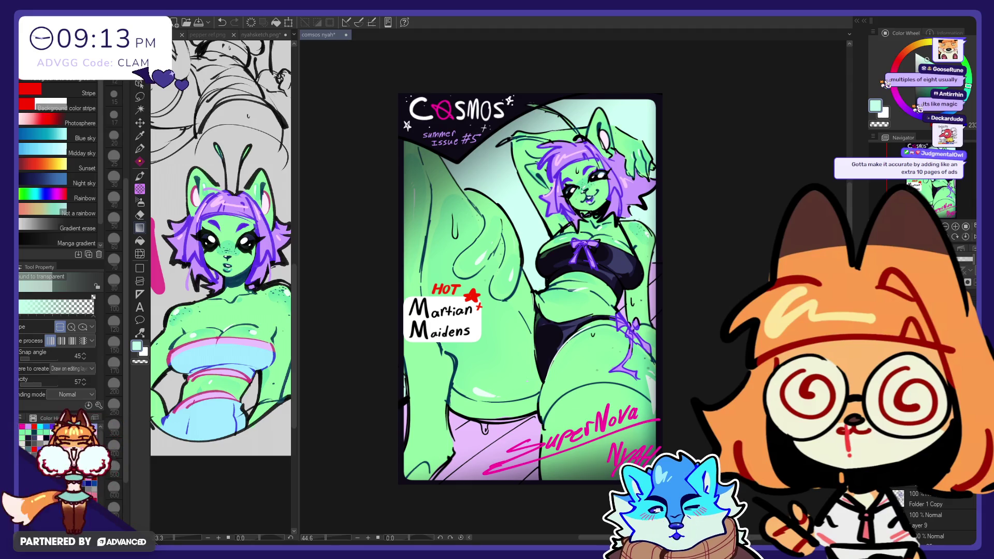
- Toggle the gradient wash on and off to compare the cover with and without it
key("ctrl+y")
key("ctrl+z")
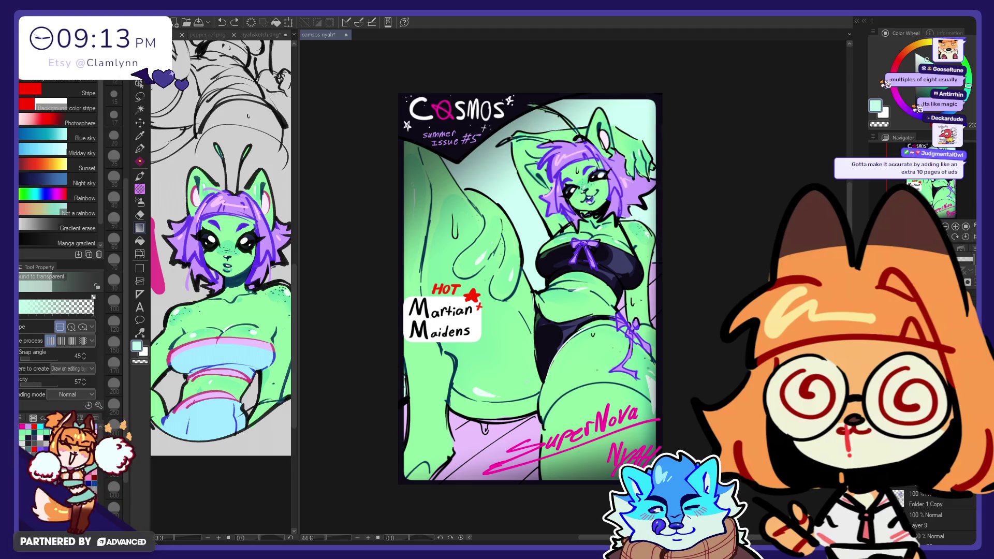
key("ctrl+y")
key("ctrl+z")
key("ctrl+y")
key("ctrl+z")
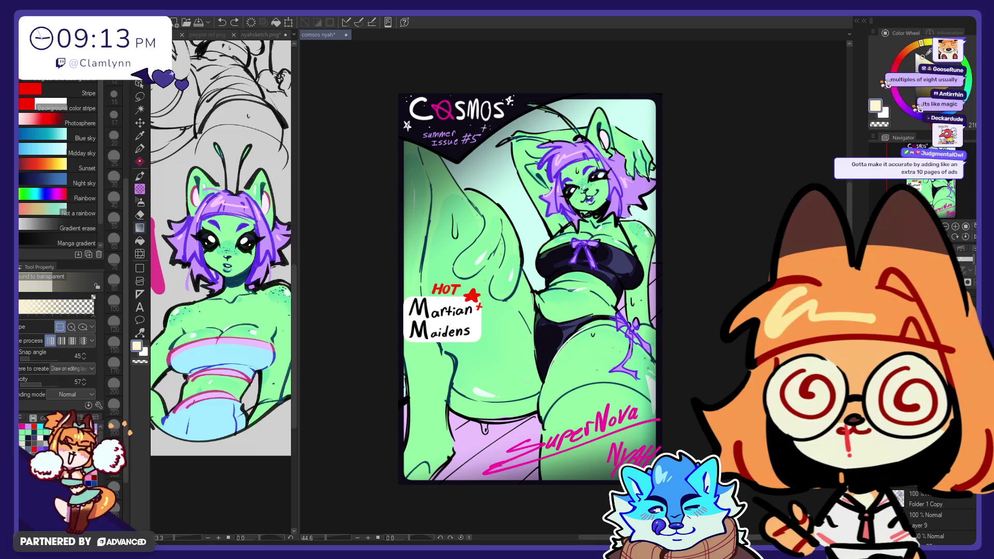
key("ctrl+y")
key("ctrl+z")
key("ctrl+y")
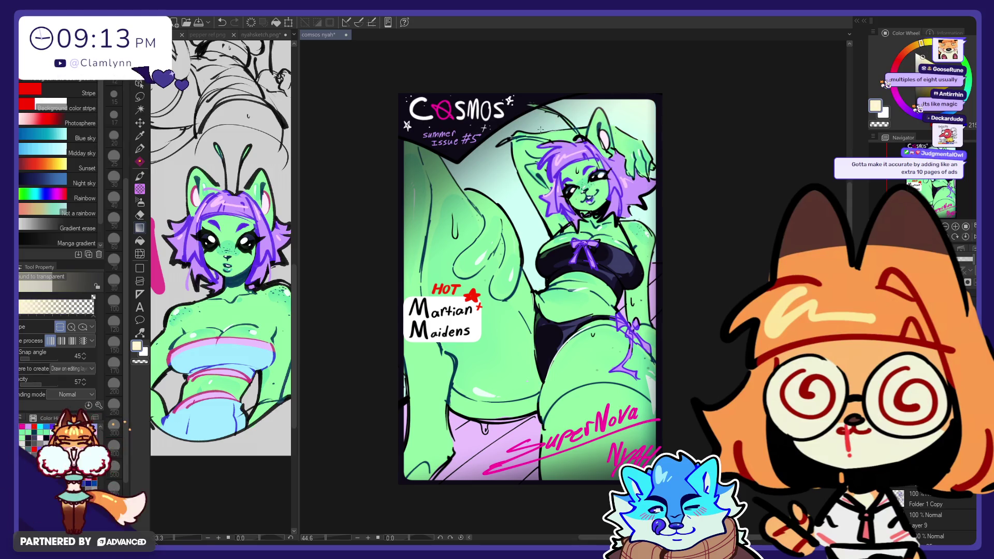
- Redraw the pale wash so the hair turns paler, then erase it around the face
left_click_drag(524, 127, 513, 238)
left_click_drag(540, 171, 580, 237)
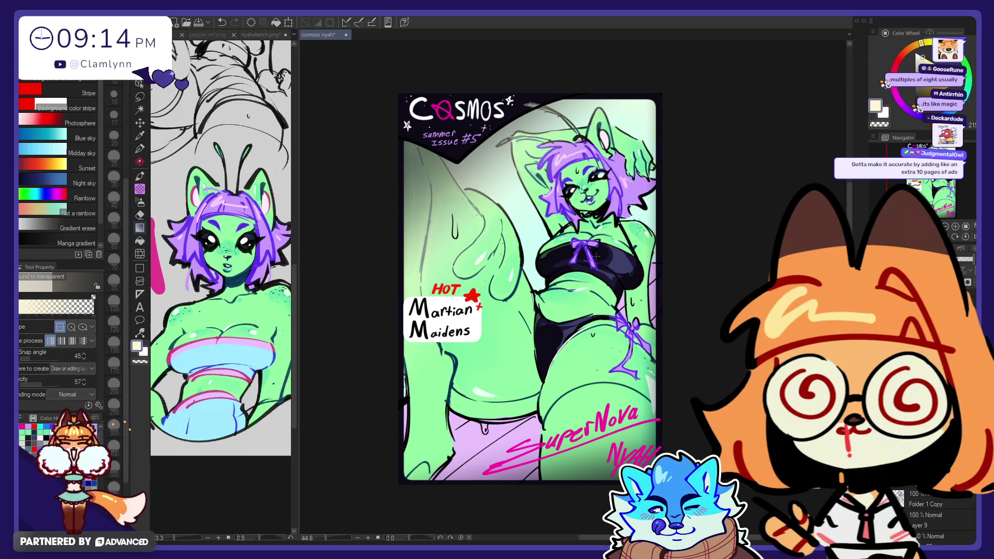
left_click_drag(580, 135, 595, 259)
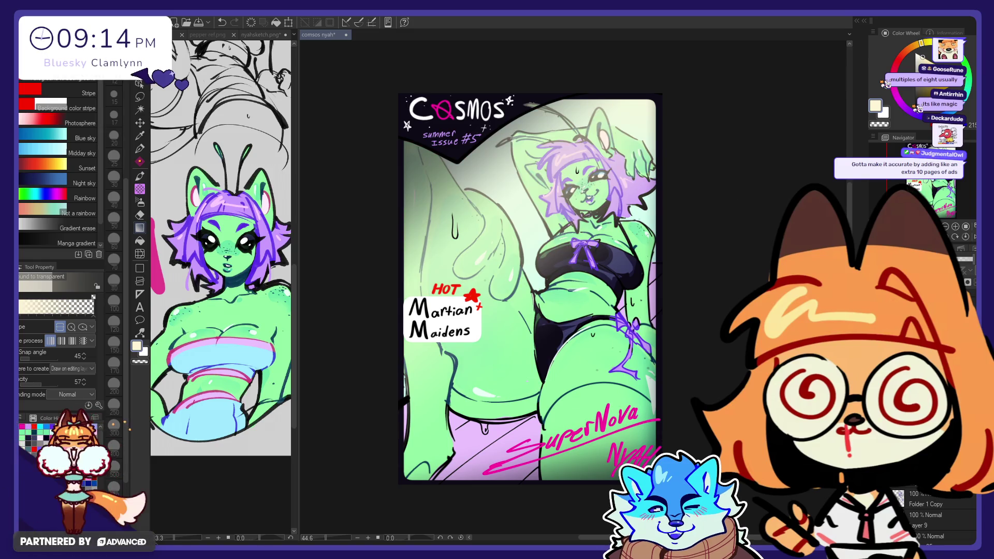
key("ctrl+z")
key("e")
mouse_move(580, 207)
left_mouse_down()
mouse_move(562, 171)
mouse_move(559, 194)
left_mouse_up()
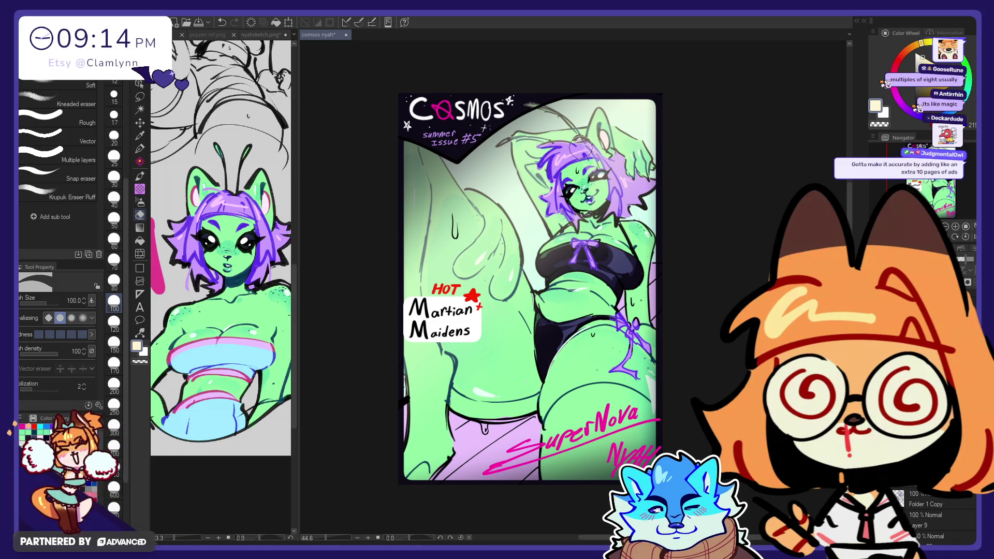
- Erase the pale wash from the face, cheek and neck, keeping the erase around the eyes
key("ctrl+z")
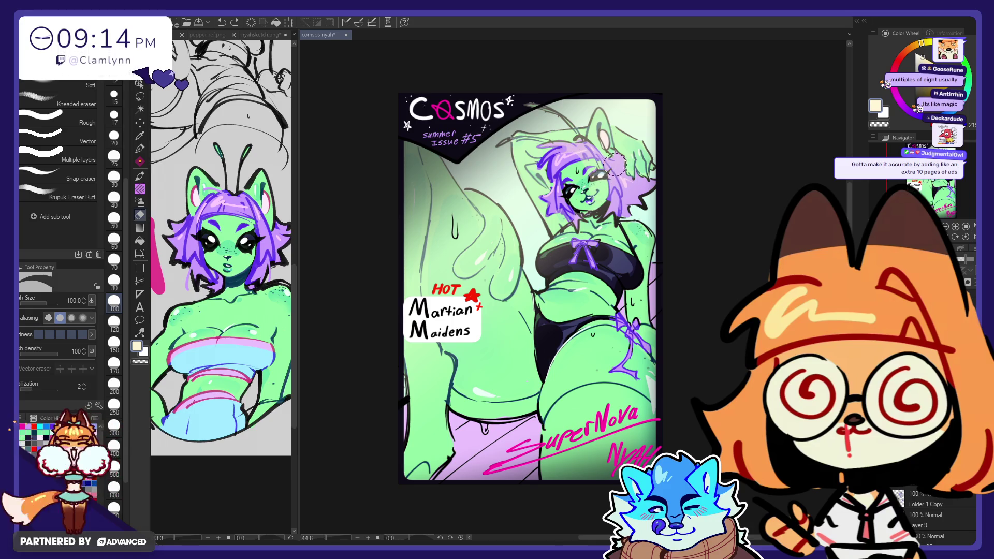
key("ctrl+z")
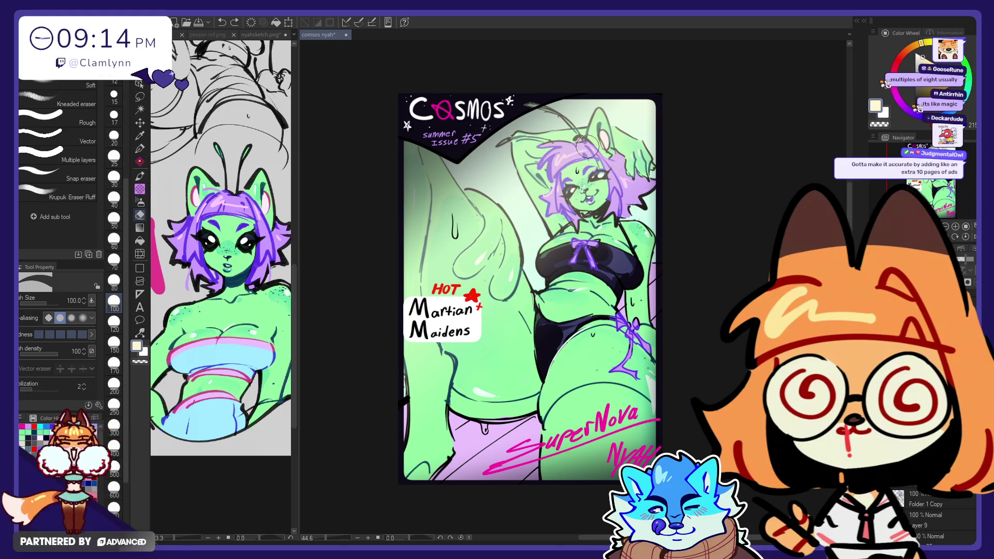
key("ctrl+y")
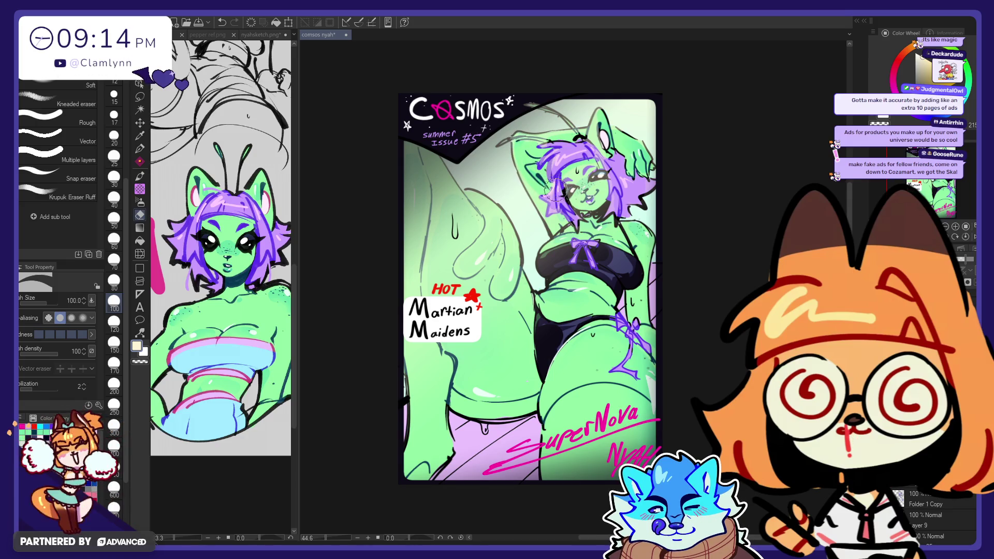
mouse_move(556, 194)
left_mouse_down()
mouse_move(563, 215)
mouse_move(585, 225)
left_mouse_up()
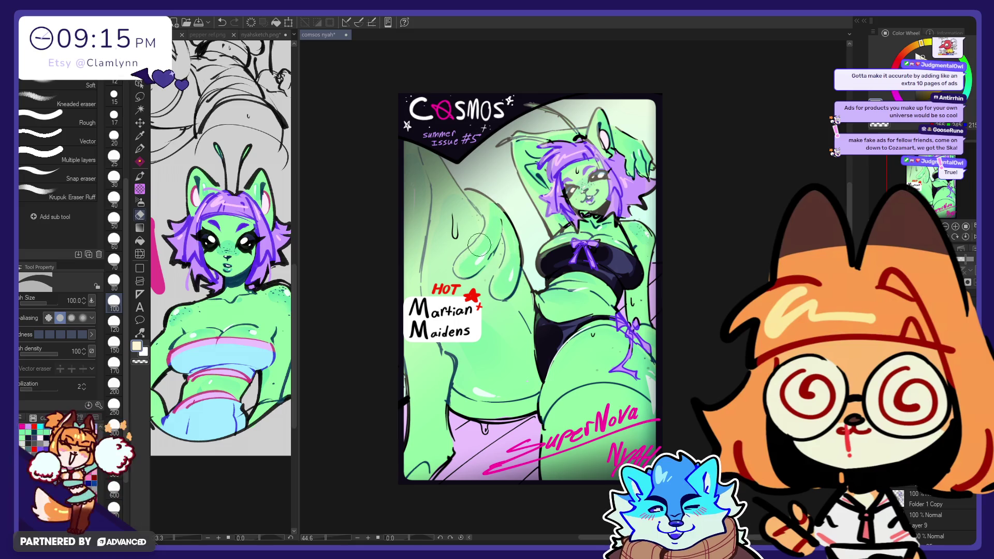
- Clear the pale wash off the big left tentacle, undoing a stray erase near the ear
mouse_move(467, 215)
left_mouse_down()
mouse_move(426, 206)
mouse_move(438, 296)
mouse_move(445, 278)
mouse_move(493, 262)
mouse_move(470, 284)
mouse_move(505, 251)
left_mouse_up()
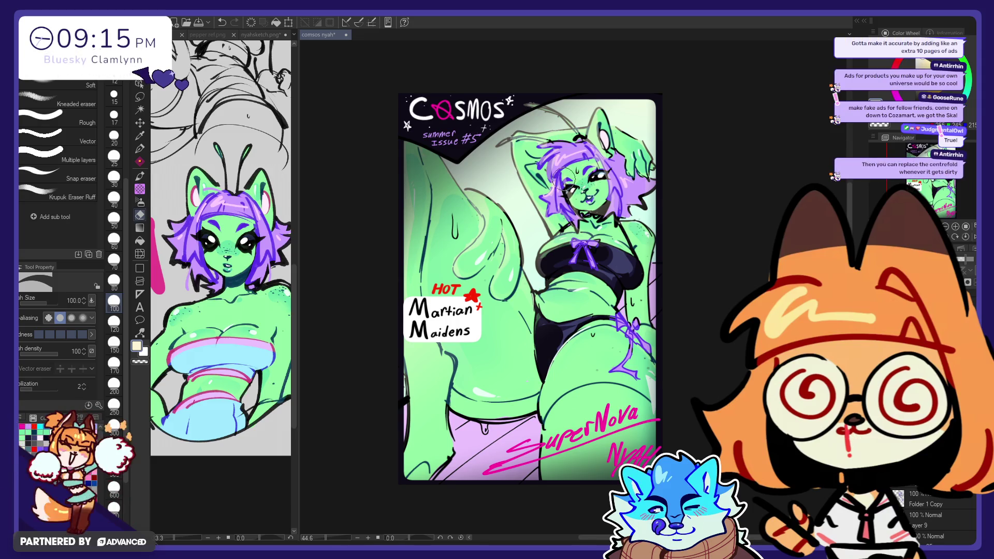
left_click_drag(567, 174, 598, 142)
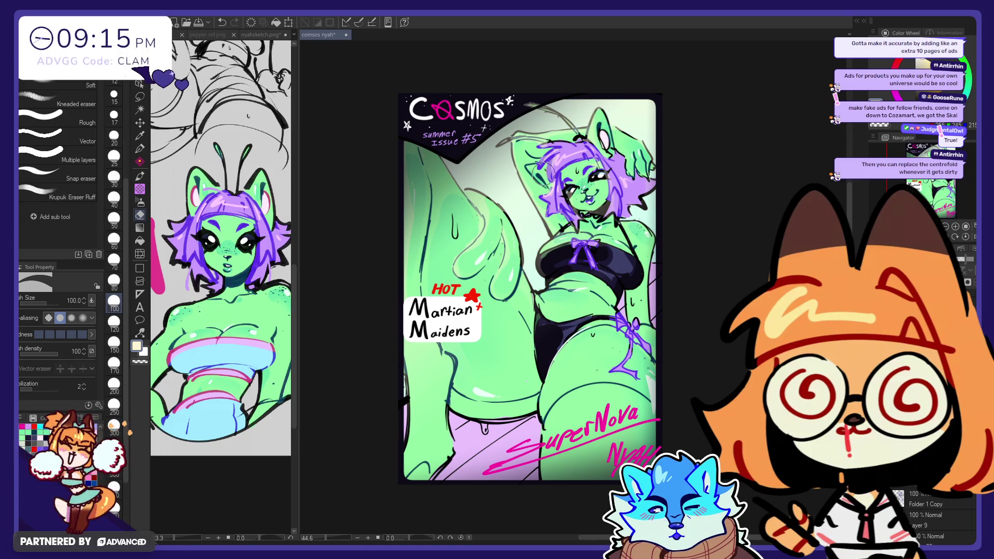
key("ctrl+z")
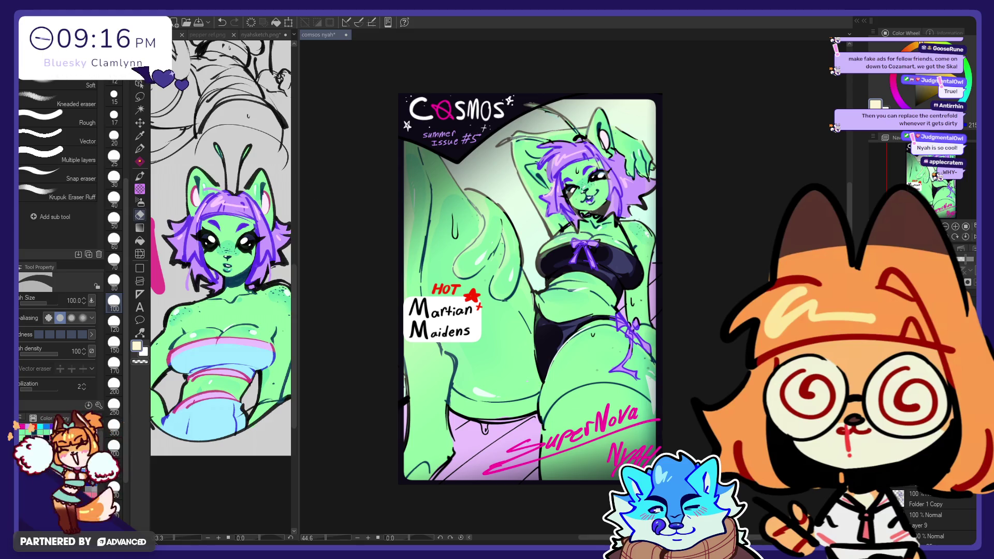
left_click(900, 100)
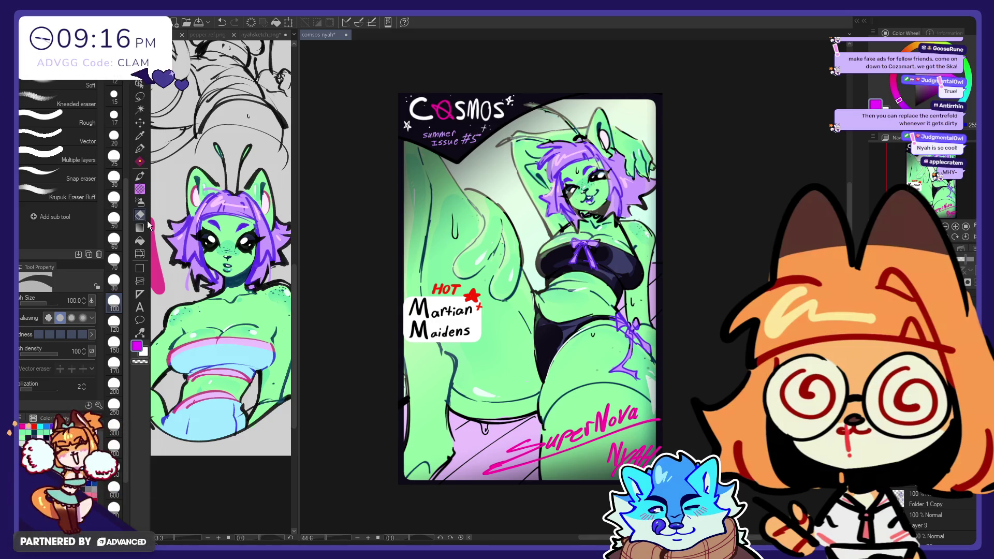
left_click(140, 151)
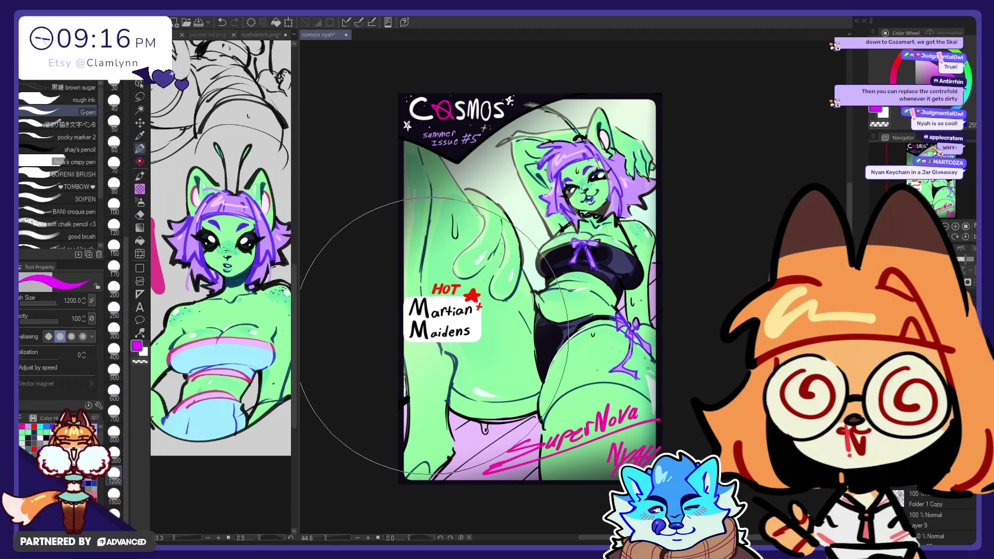
mouse_move(440, 345)
left_mouse_down()
mouse_move(477, 155)
mouse_move(866, 178)
left_mouse_up()
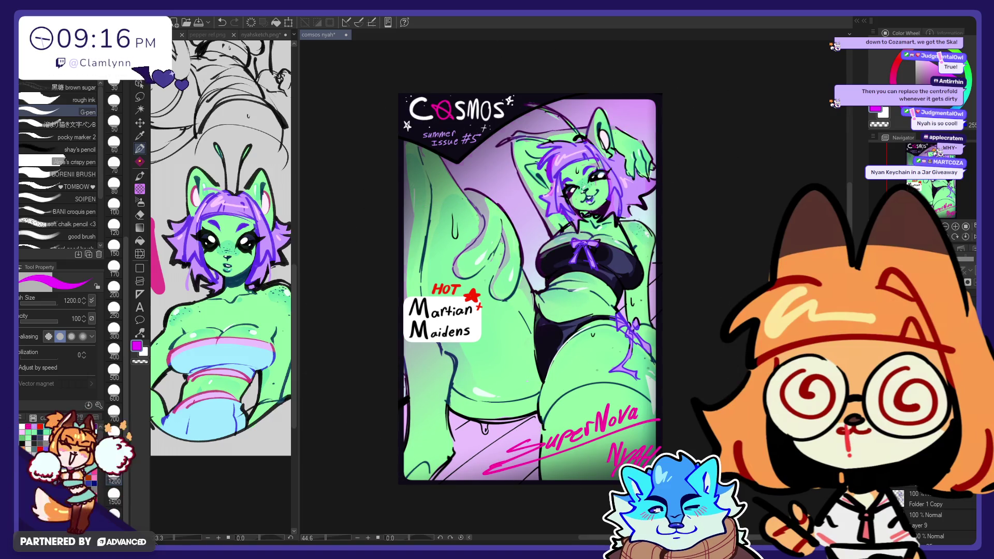
key("ctrl+z")
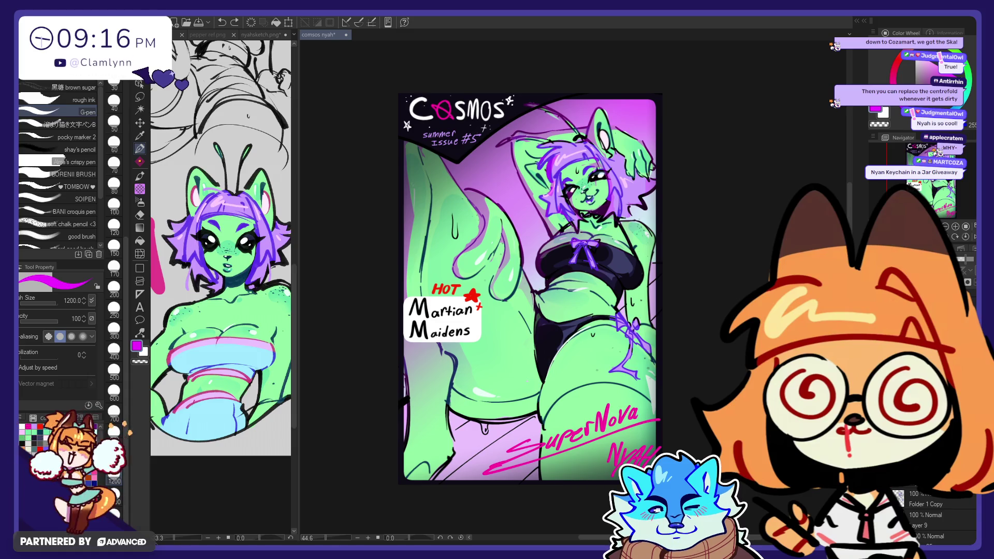
key("ctrl+y")
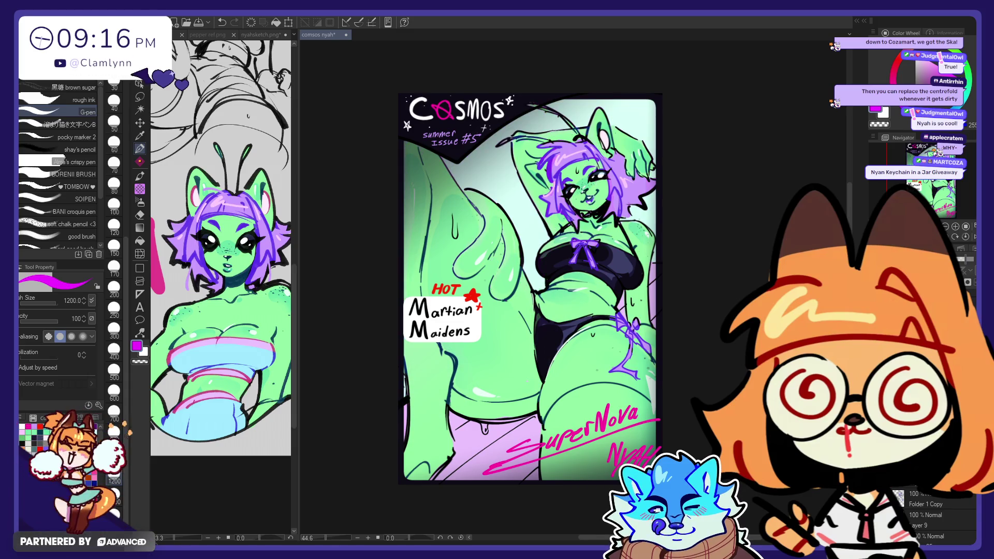
key("ctrl+z")
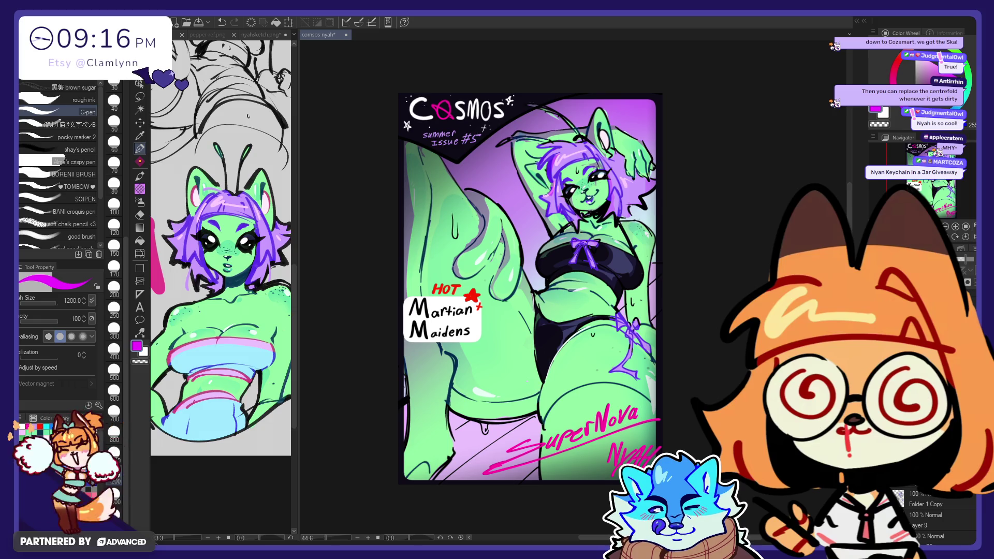
left_click(961, 260)
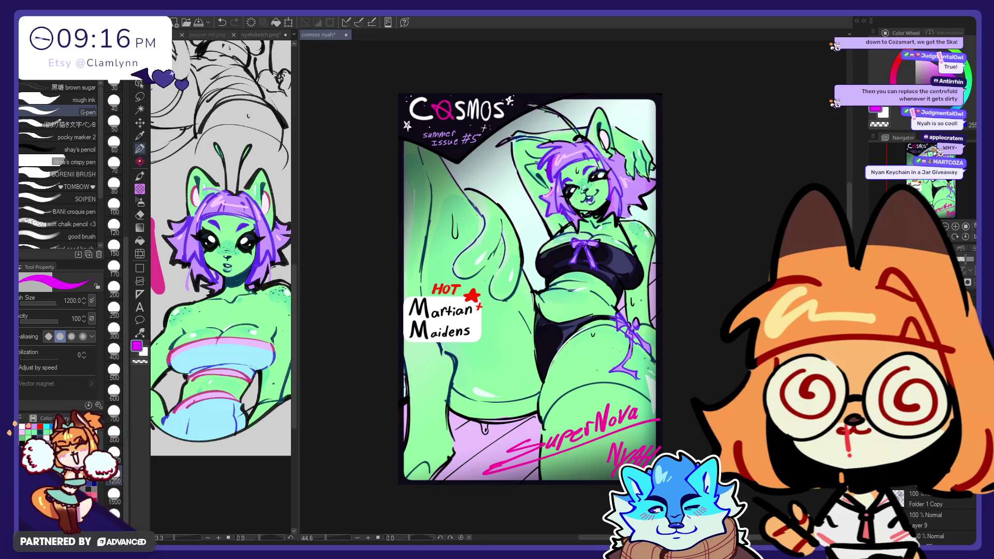
left_click(960, 259)
left_click(960, 259)
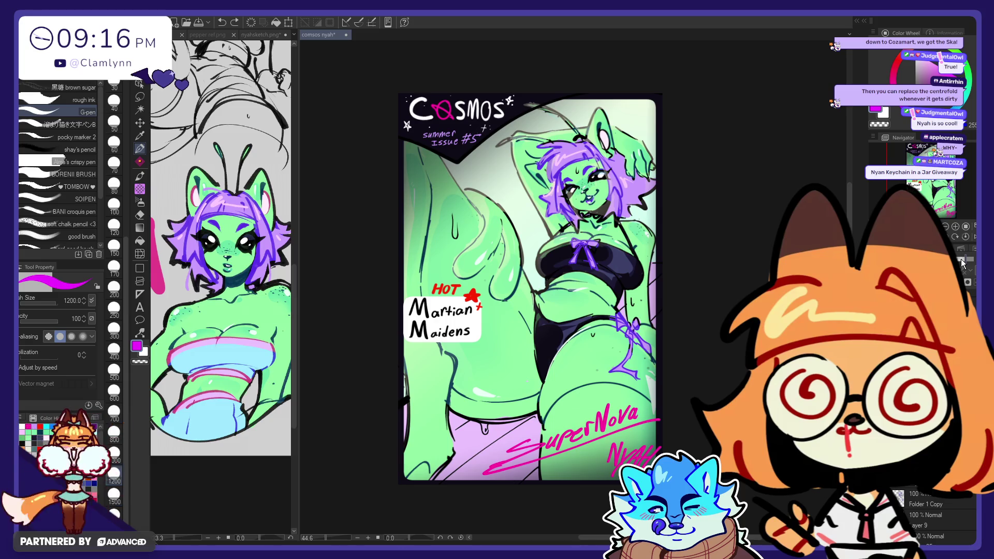
left_click(961, 260)
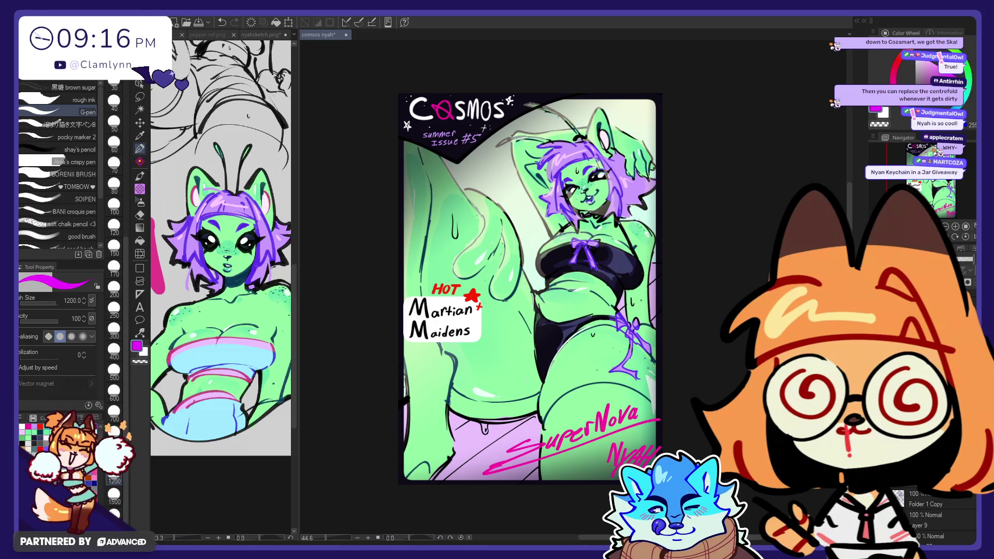
key("e")
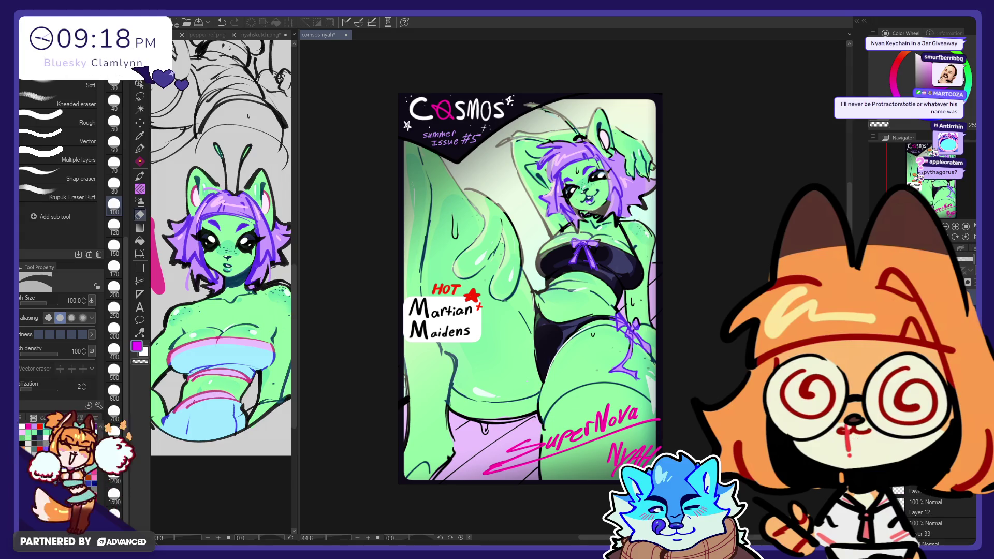
scroll(929, 496, "down", 3)
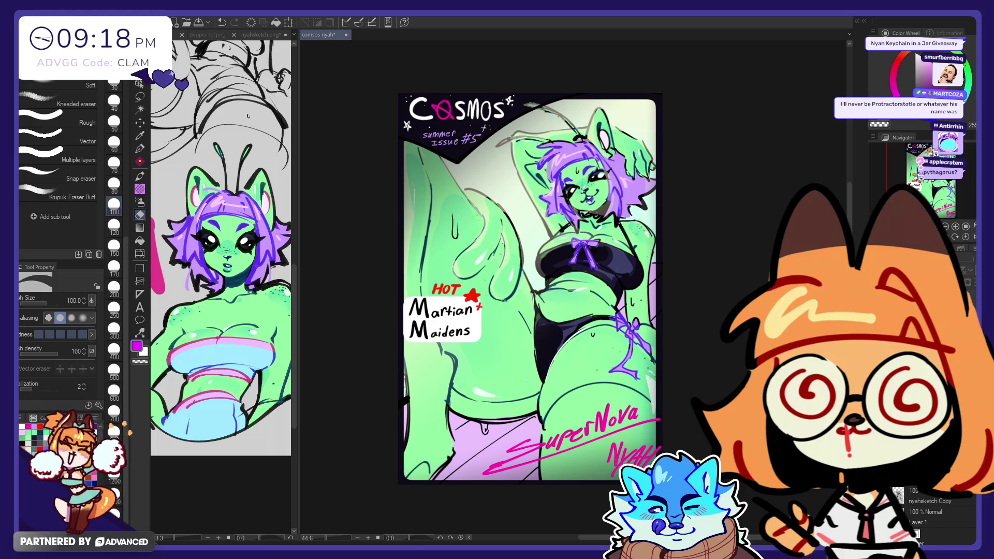
scroll(932, 512, "up", 3)
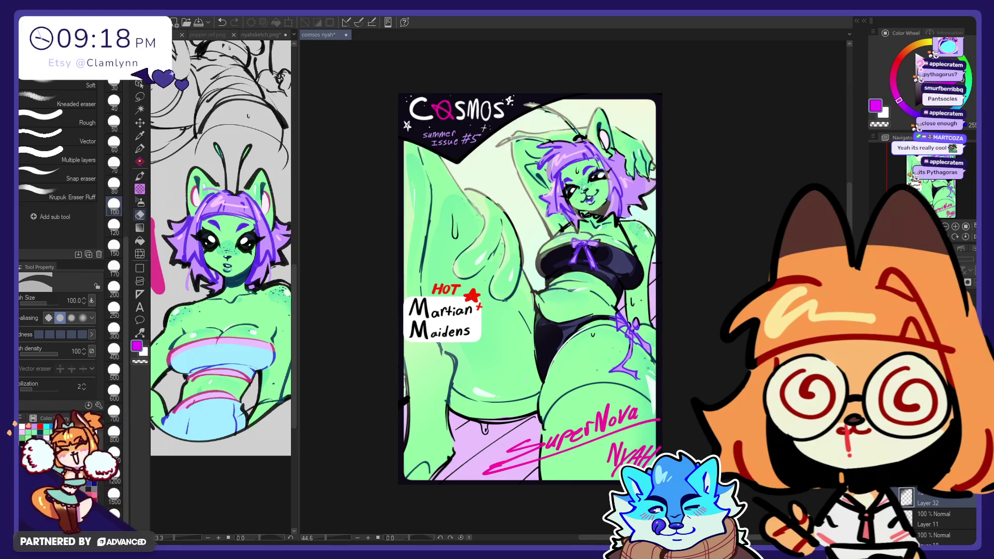
- Lasso the upper-left area, apply Scale/Rotate to it, and save the cover file
key("m")
mouse_move(673, 37)
left_mouse_down()
mouse_move(373, 101)
mouse_move(435, 422)
mouse_move(446, 417)
left_mouse_up()
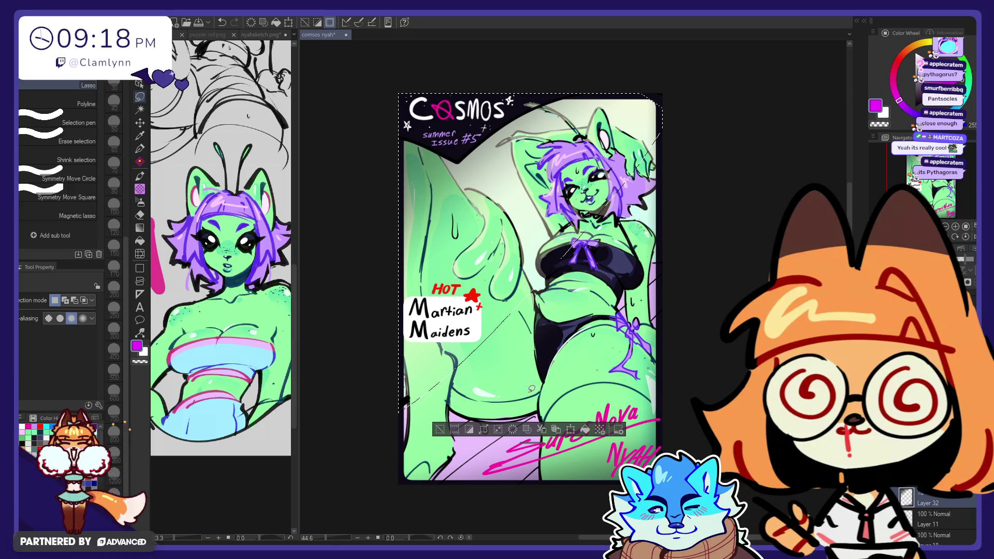
left_click(571, 432)
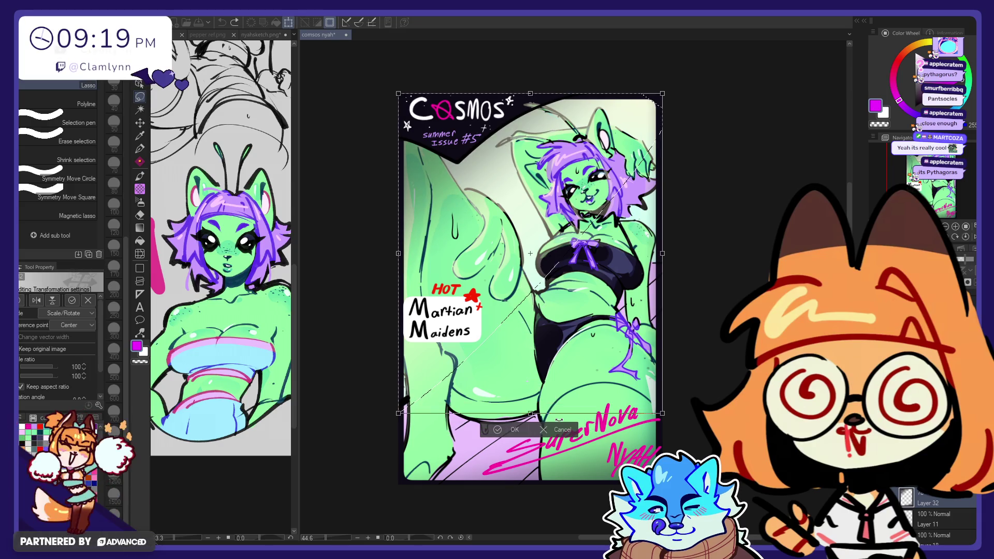
key("Return")
key("ctrl+d")
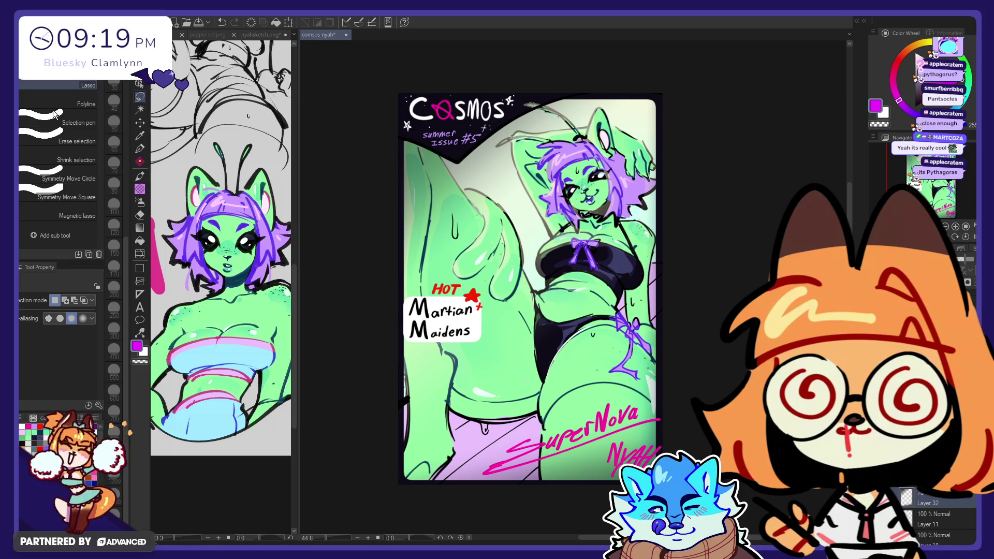
key("ctrl+s")
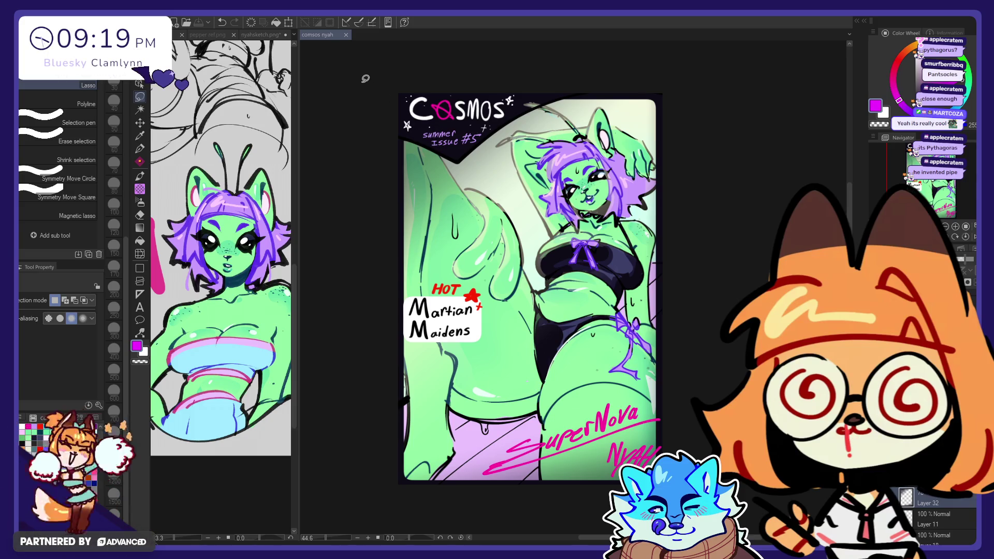
- Set the pen to size 80, widen the reference sketch pane, and return to the comsos nyah tab
left_click(140, 148)
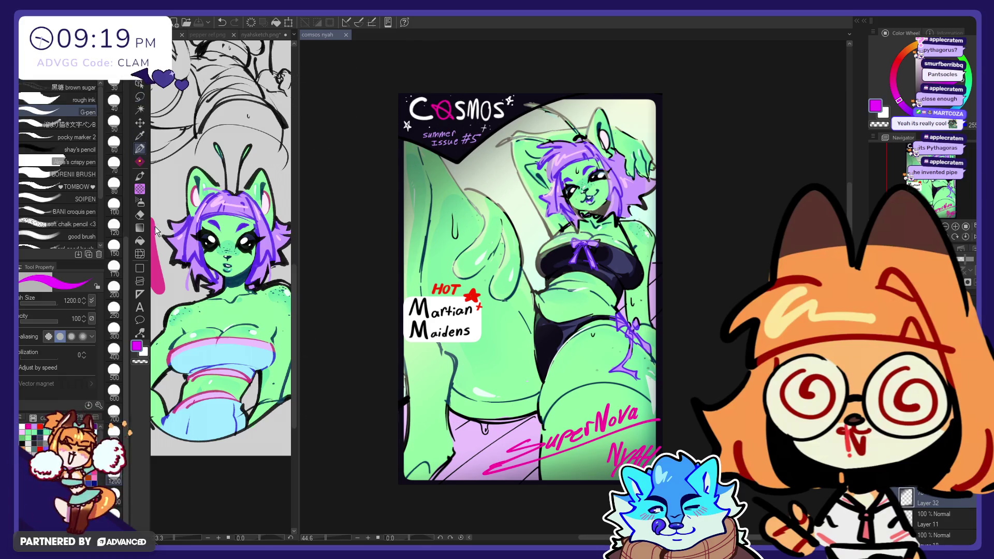
left_click(114, 184)
left_click_drag(294, 273, 298, 208)
scroll(297, 208, "up", 3)
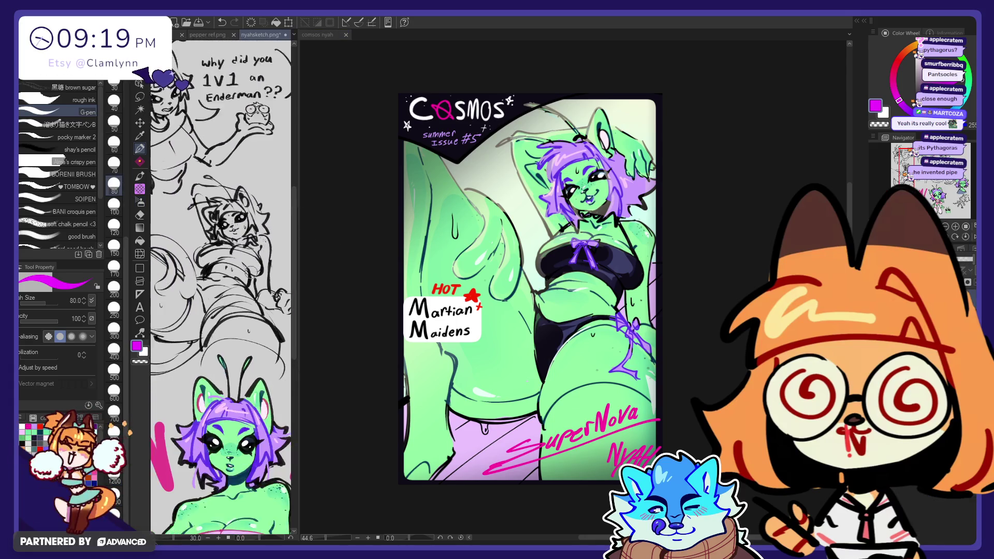
scroll(176, 256, "down", 1)
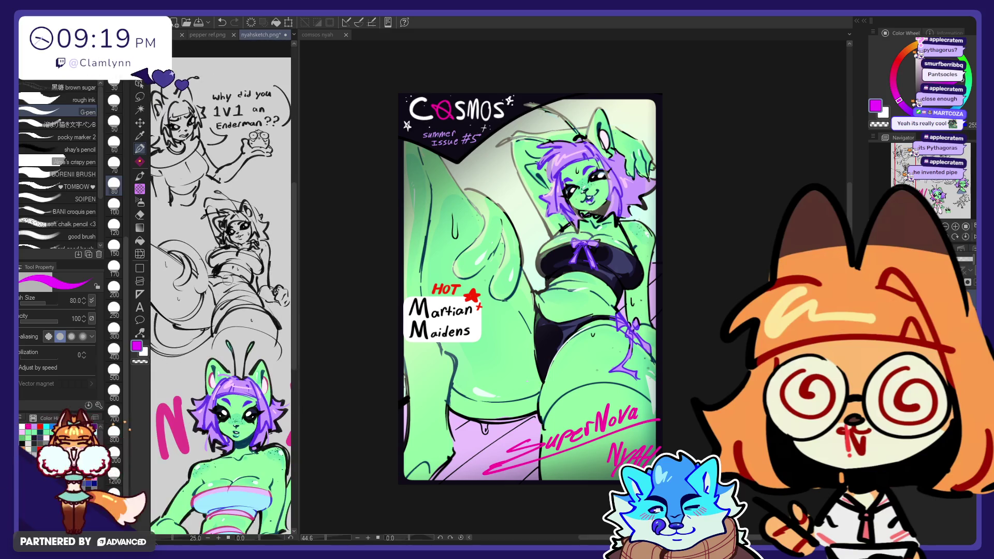
scroll(227, 279, "up", 3)
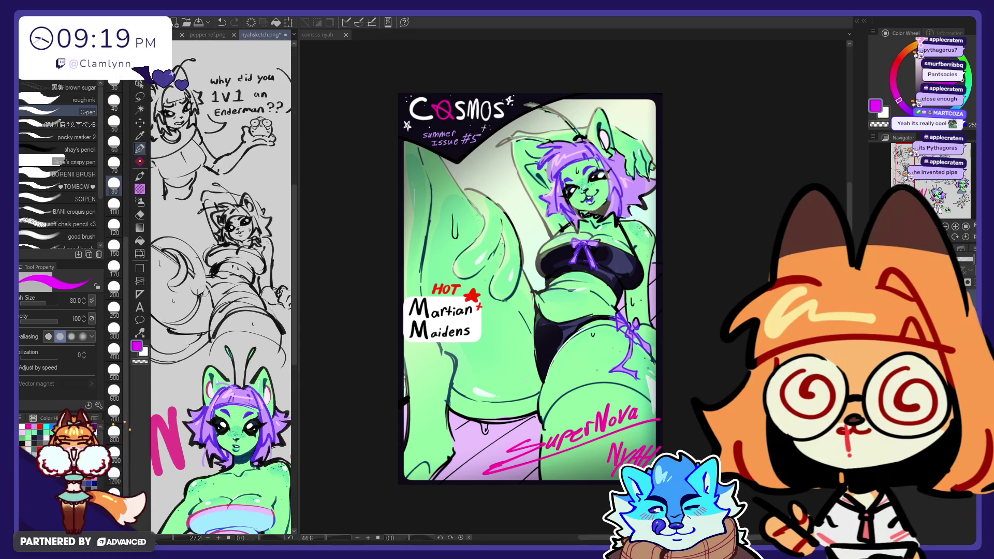
mouse_move(299, 254)
left_mouse_down()
mouse_move(339, 253)
mouse_move(329, 252)
left_mouse_up()
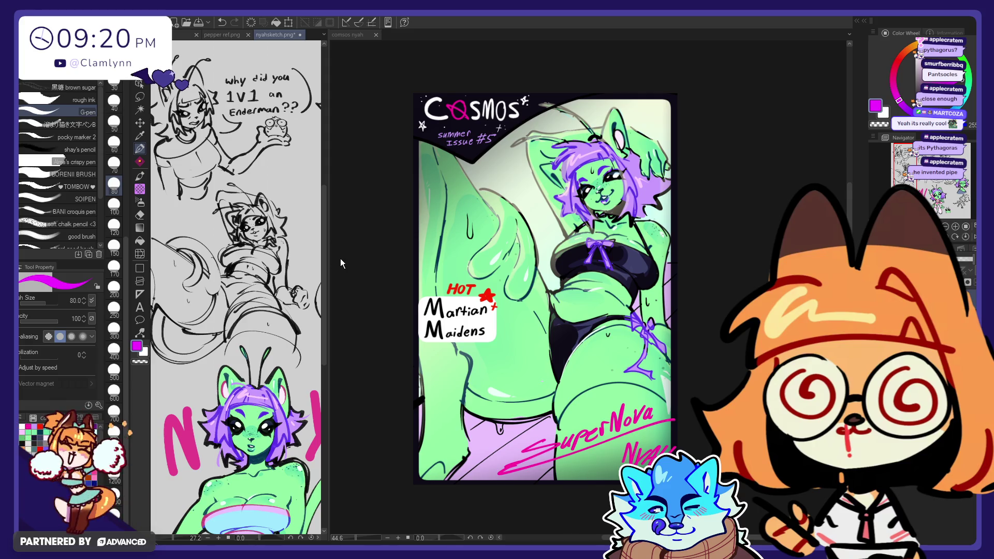
left_click(413, 258)
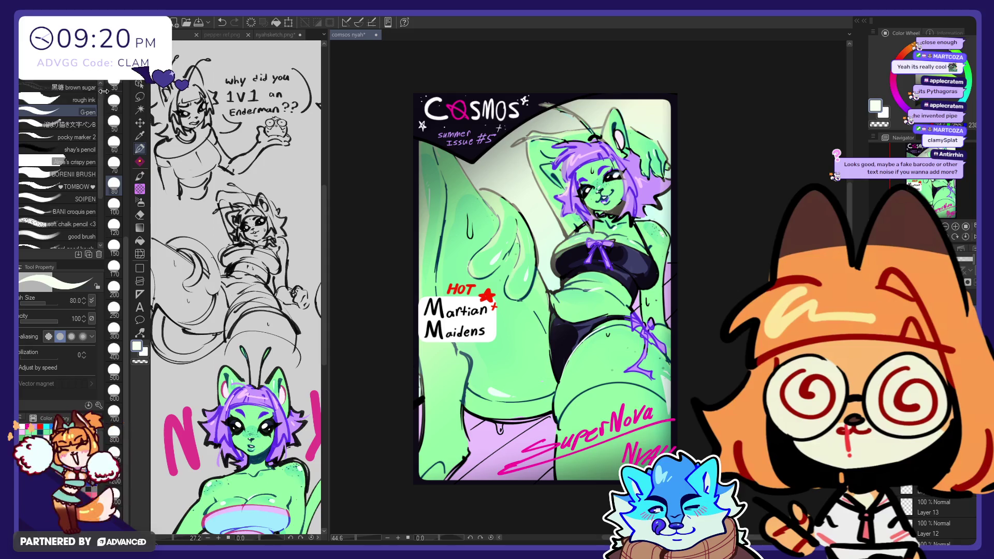
- Dab white highlights on the slime with the SKETCHY SKETCH pen at size 17, undoing weak strokes
left_click(62, 75)
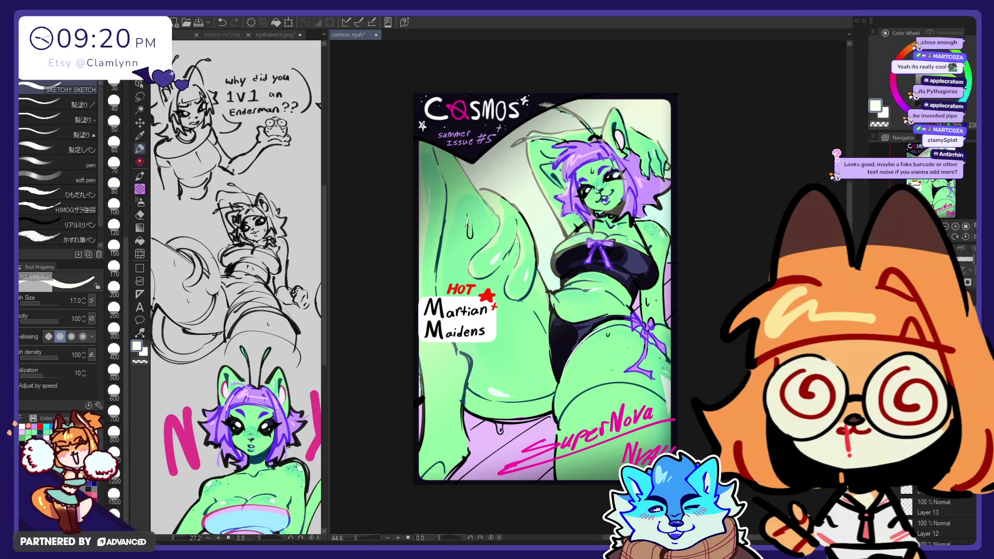
key("ctrl+z")
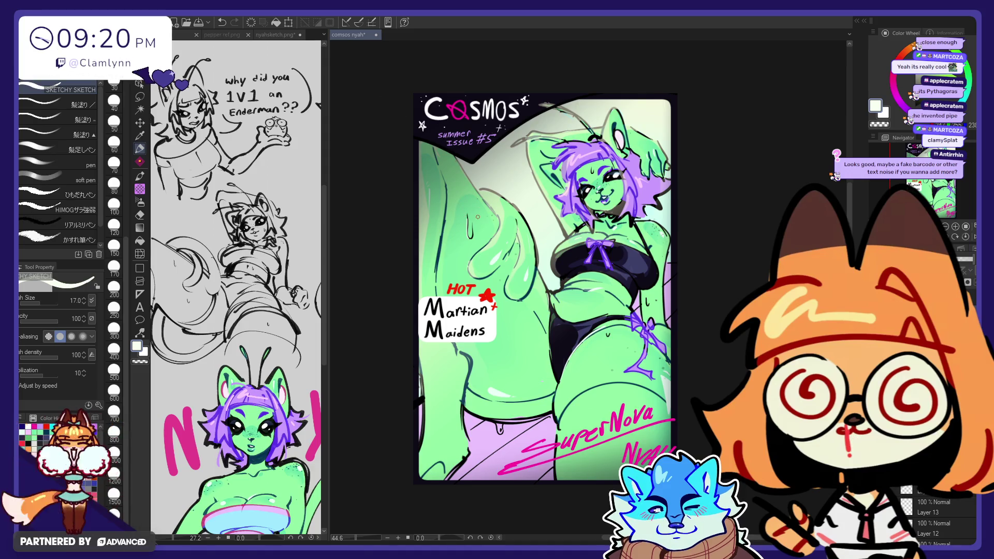
key("ctrl+z")
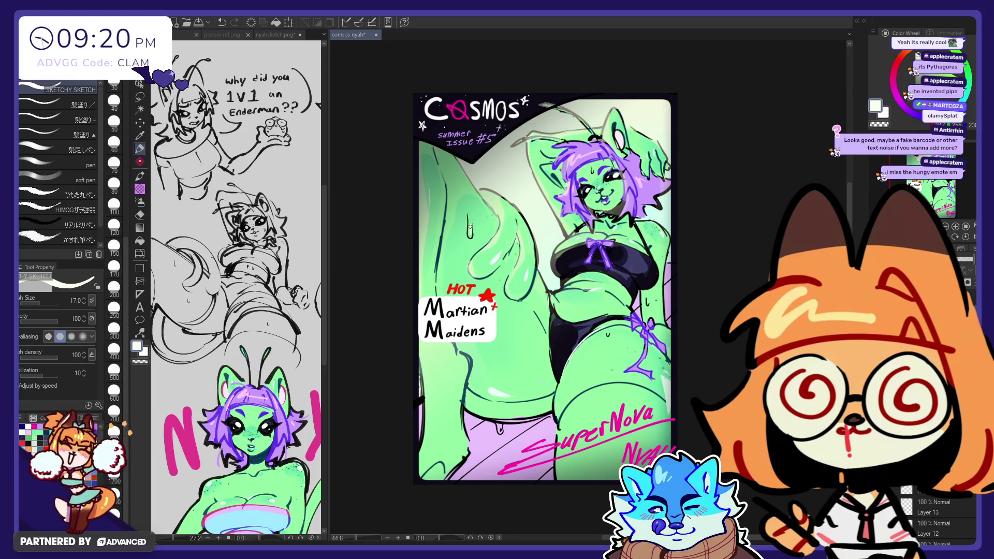
key("e")
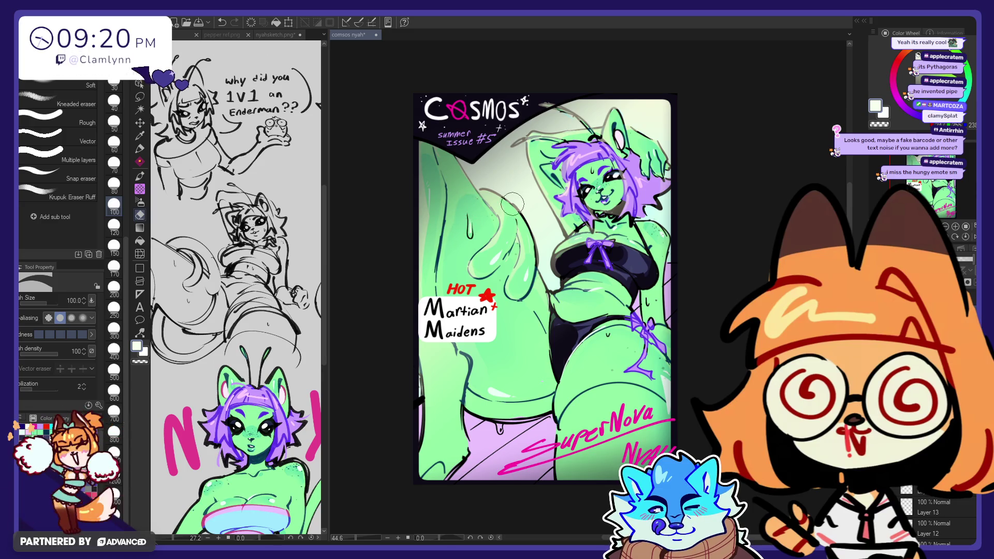
key("p")
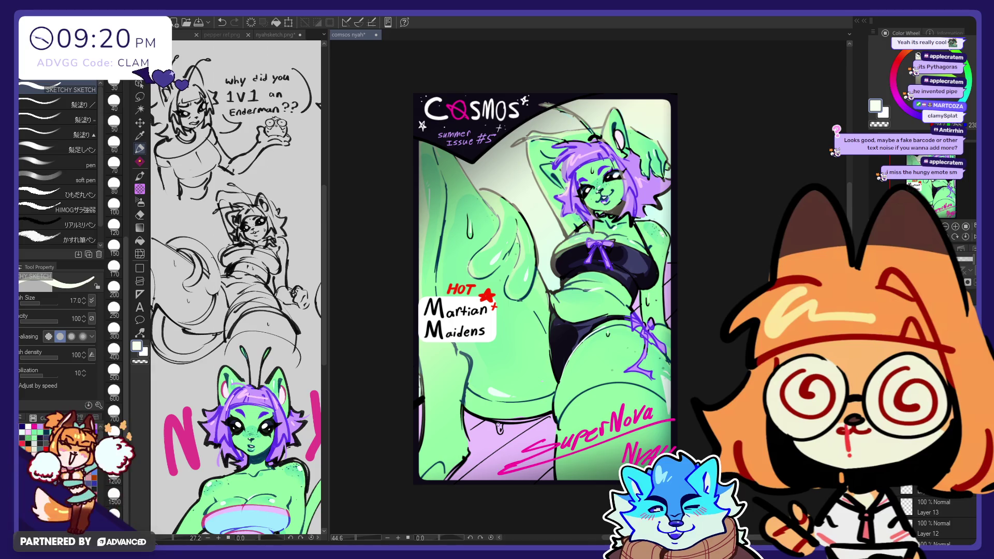
key("ctrl+z")
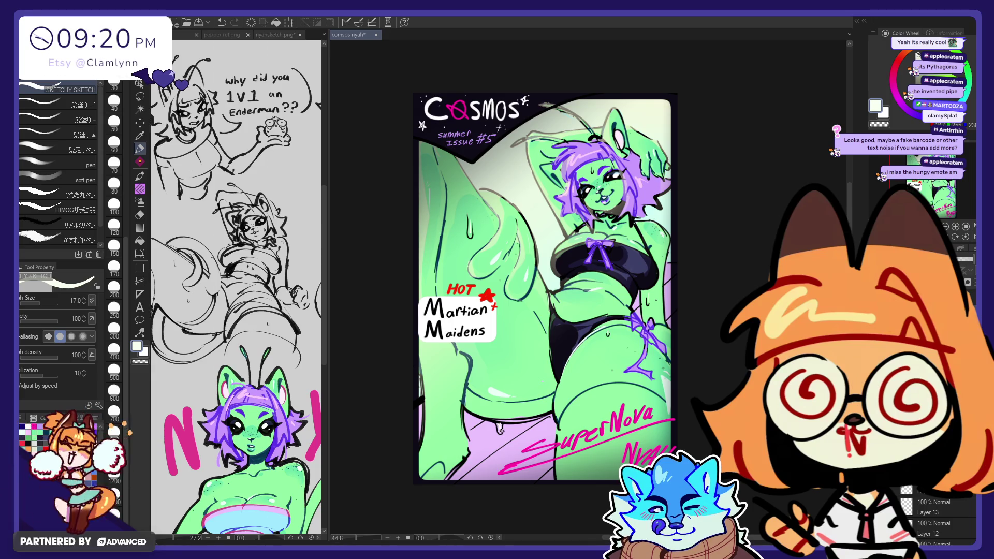
- Add a small highlight on the lower cover and try a hair highlight, undoing it
left_click(500, 427)
key("e")
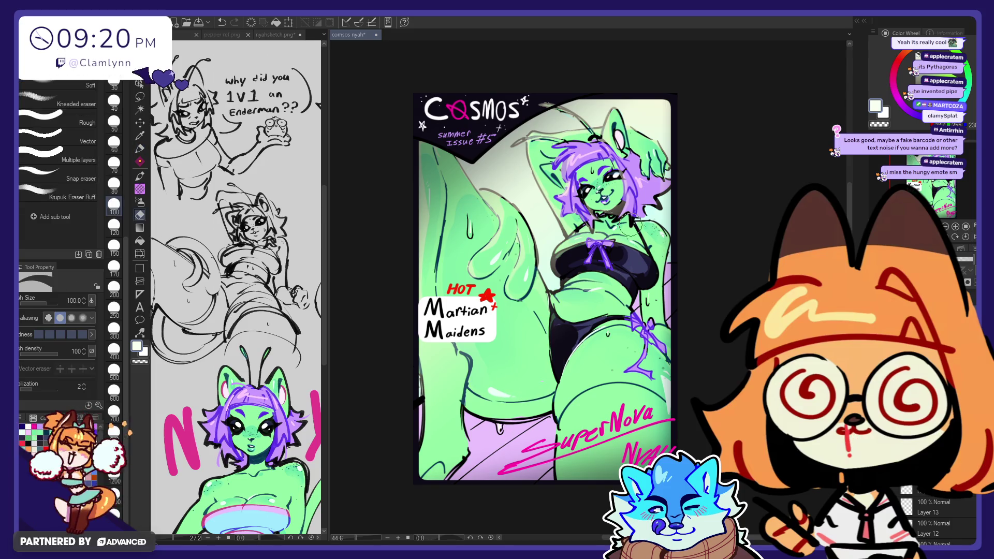
key("p")
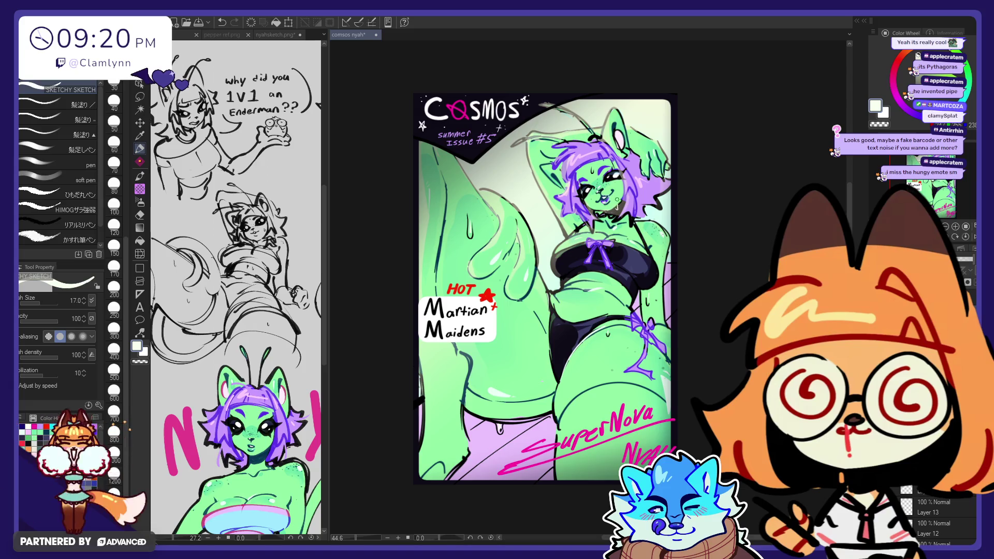
key("e")
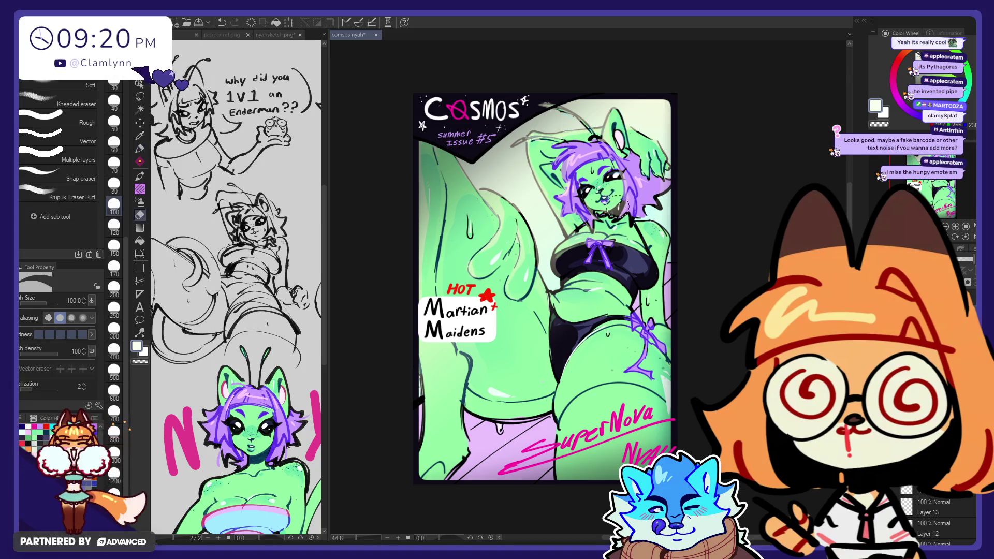
key("p")
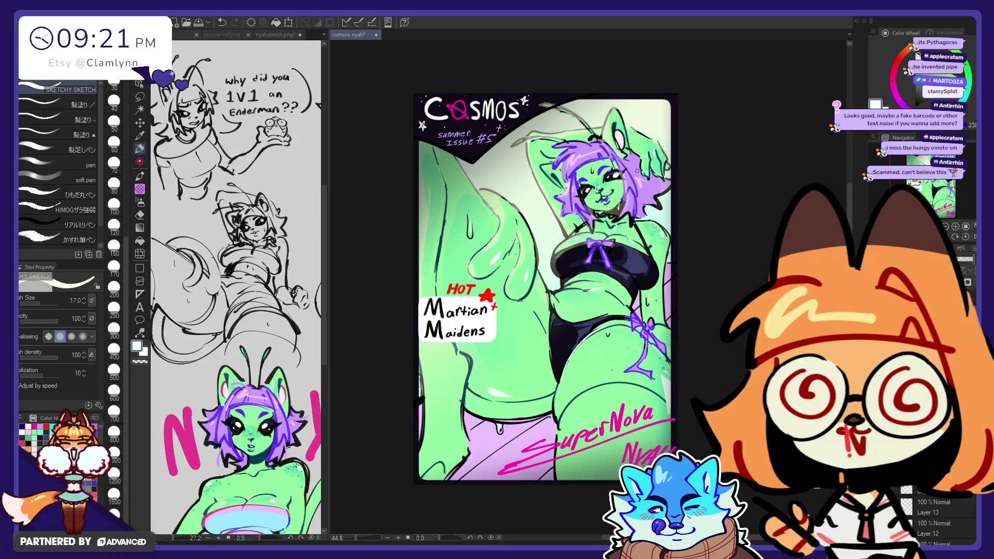
left_click(592, 167)
key("ctrl+z")
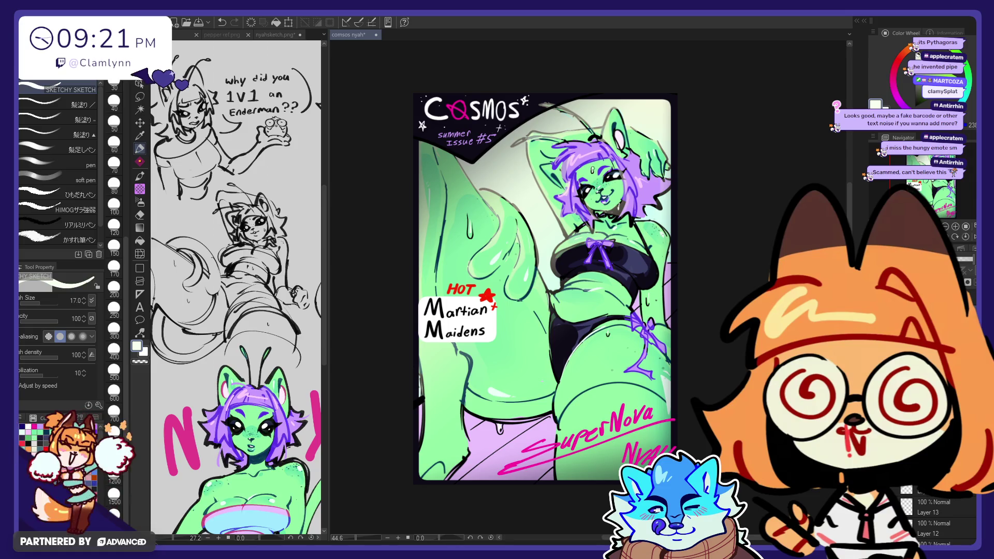
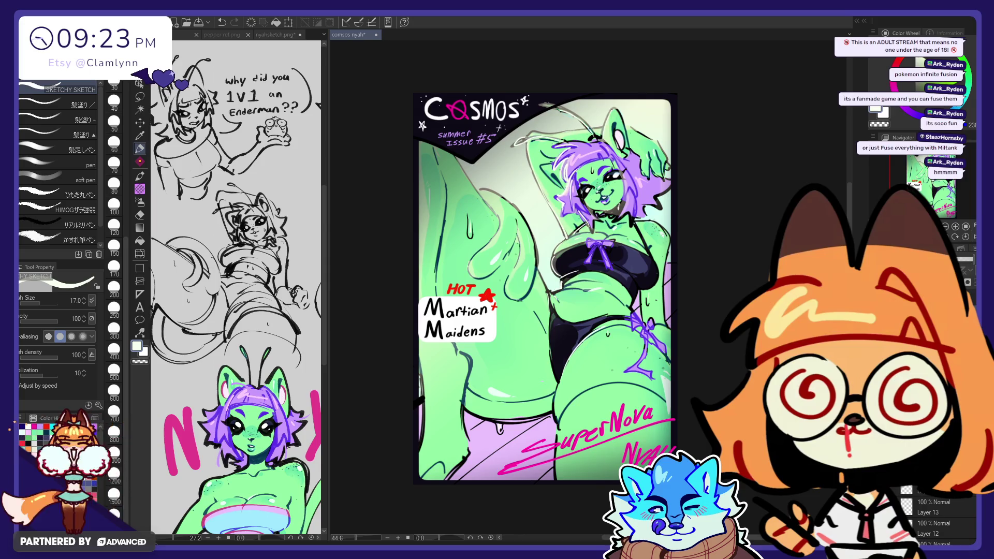
- Paint light touch-up strokes along the girl's arm and near the left edge, undoing and redoing the last
left_click_drag(477, 190, 529, 222)
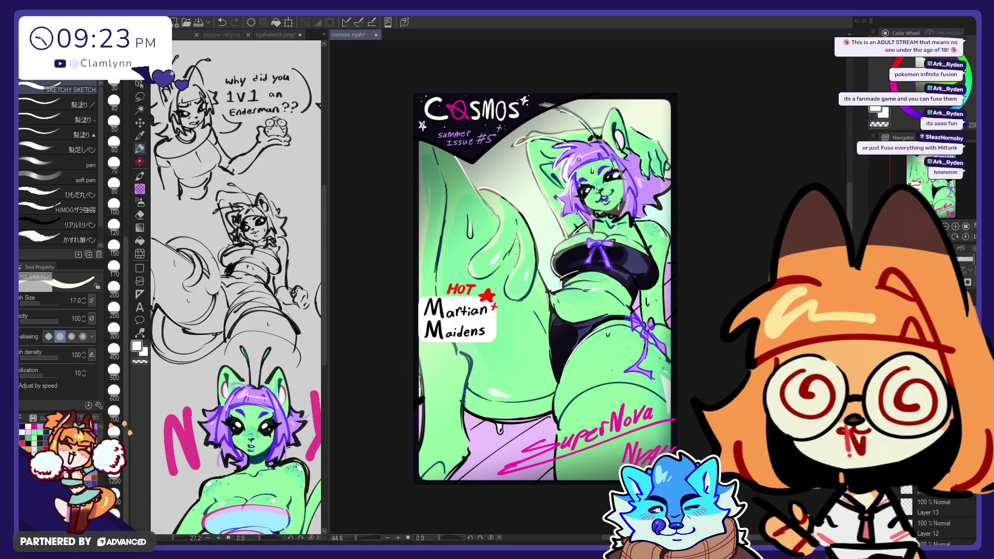
left_click_drag(418, 360, 421, 430)
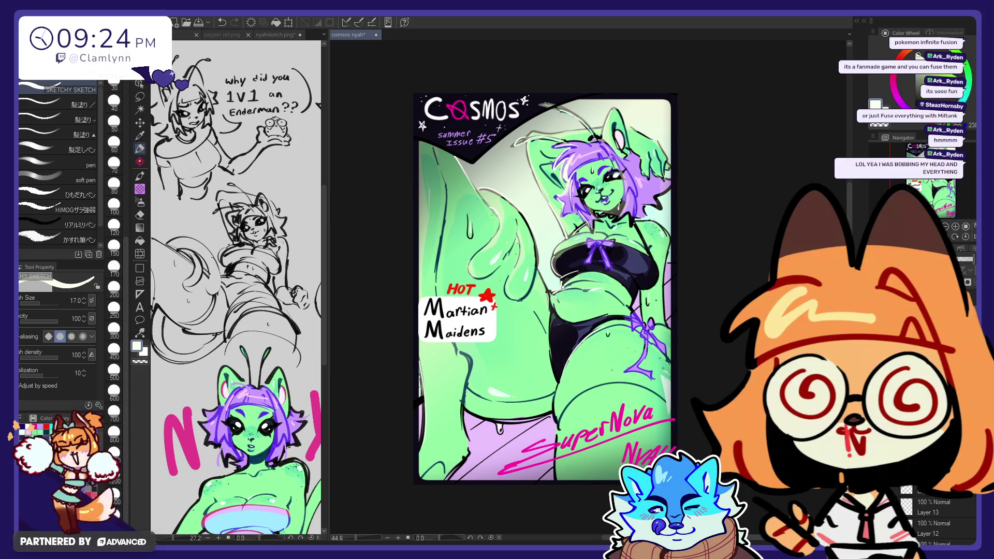
key("ctrl+z")
key("ctrl+y")
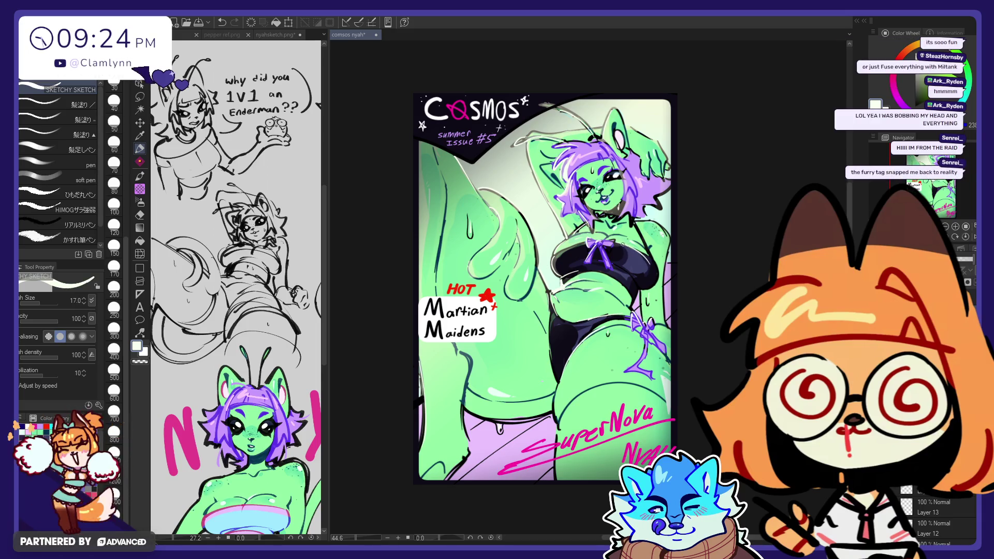
- Try and undo a dark stroke across the black top, then paste the Elekid picture as a new canvas
left_click_drag(623, 243, 651, 265)
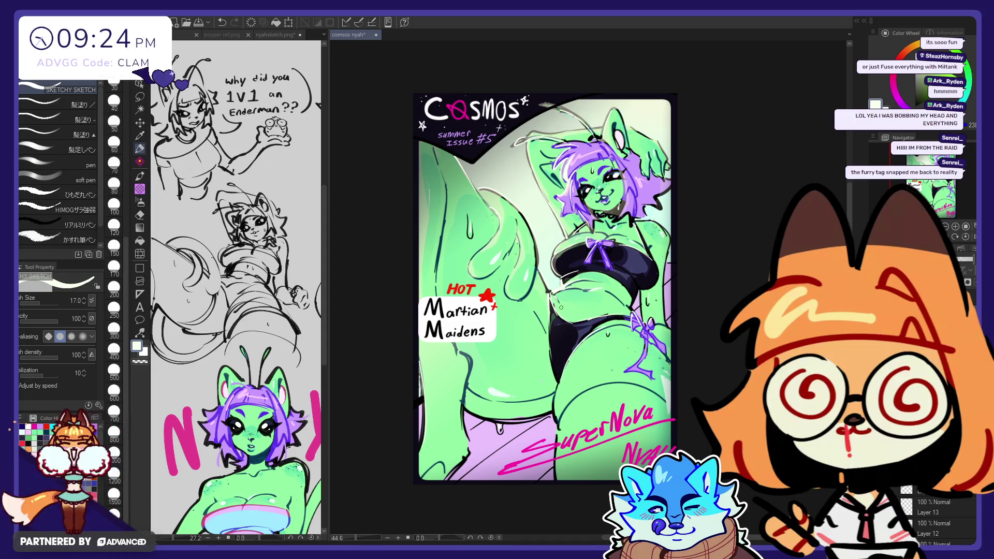
key("ctrl+z")
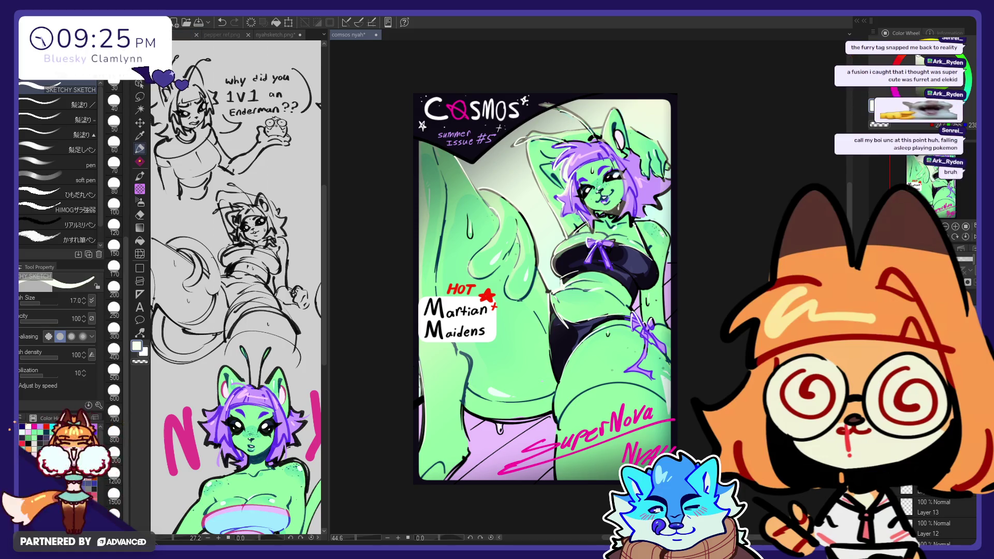
key("ctrl+shift+v")
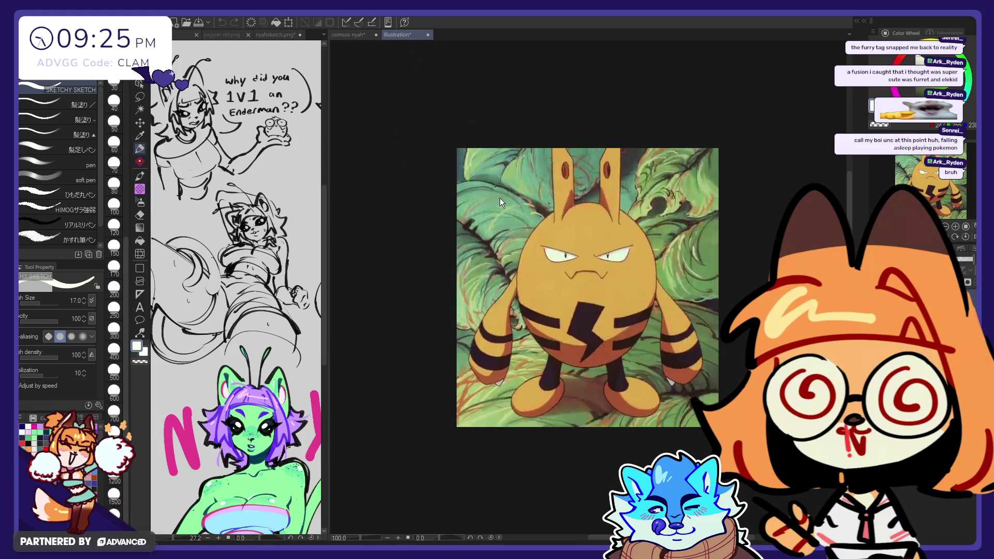
- Close the Elekid canvas, paste a Pokémon screenshot as a new canvas, zoom in, then close it
key("ctrl+w")
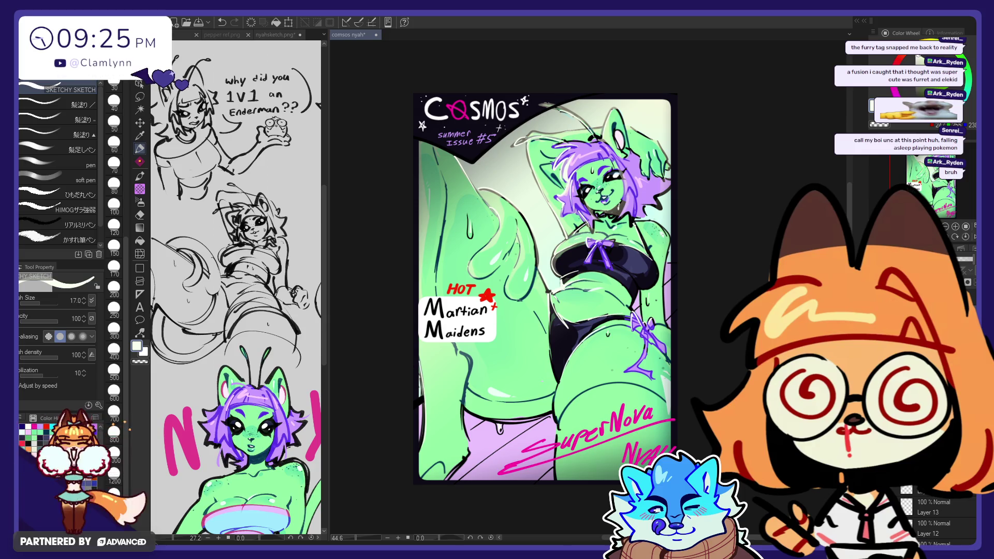
key("ctrl+shift+alt+v")
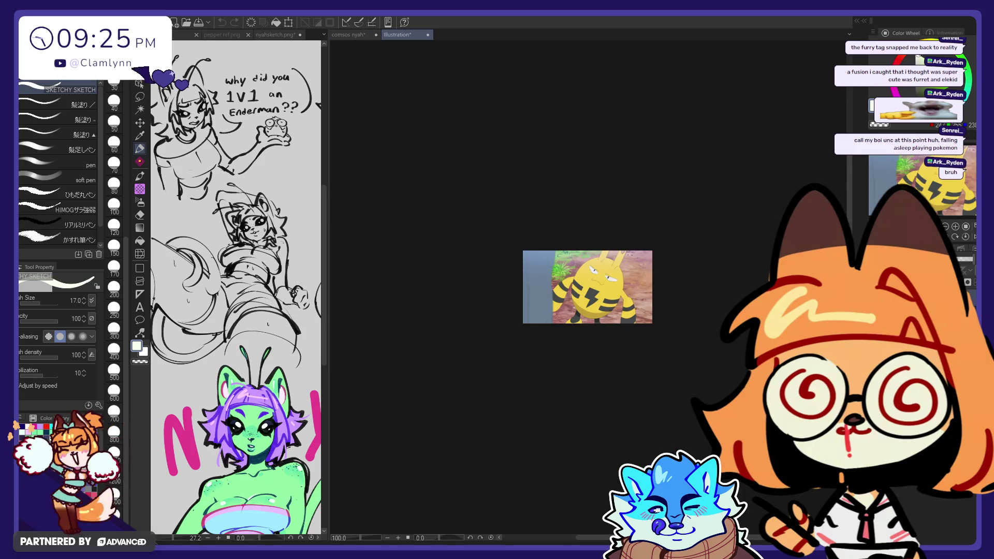
scroll(663, 292, "up", 1)
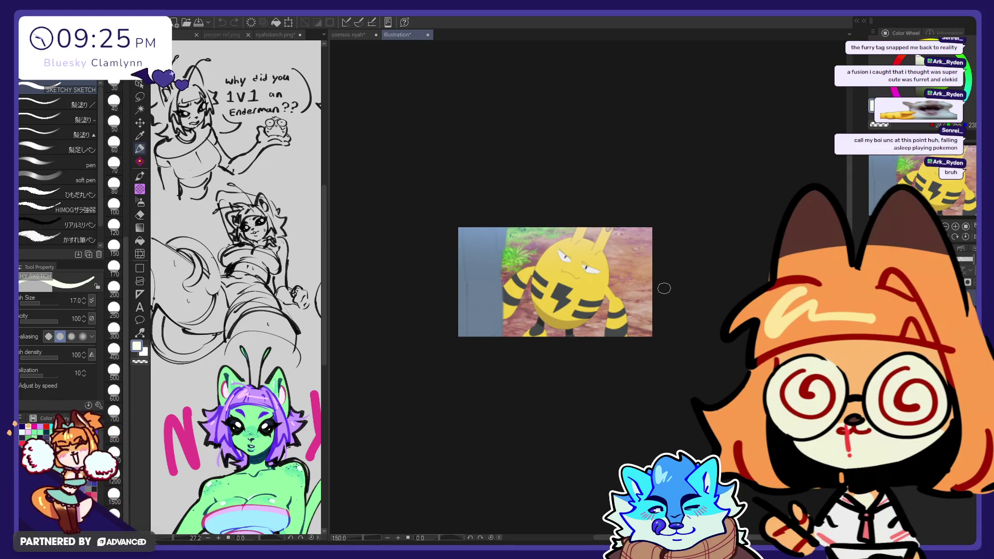
scroll(633, 213, "up", 1)
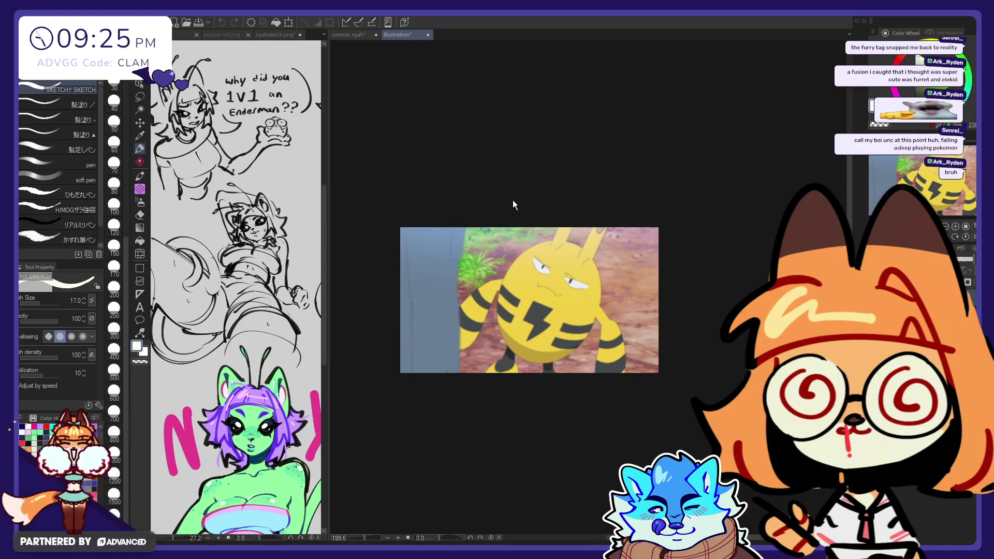
key("ctrl+w")
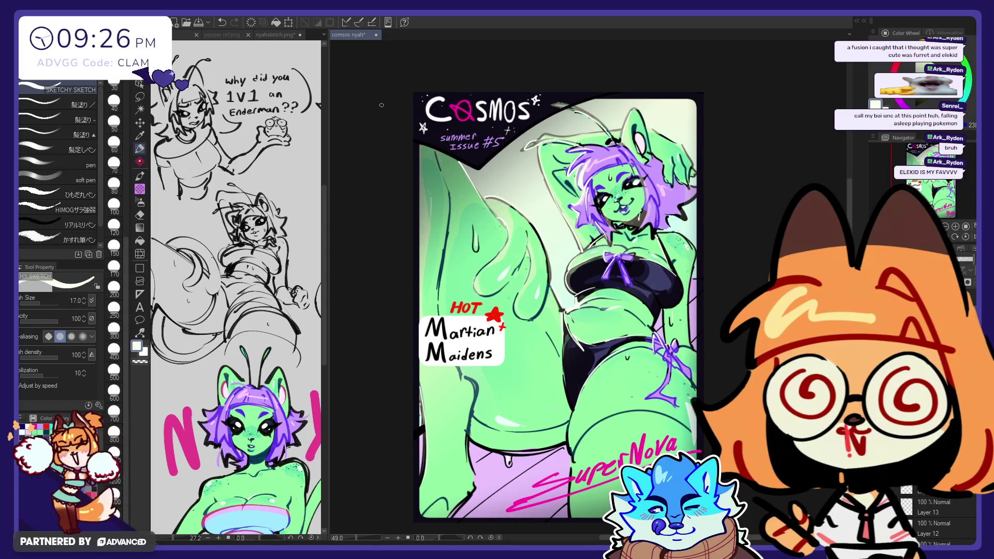
scroll(382, 107, "down", 1)
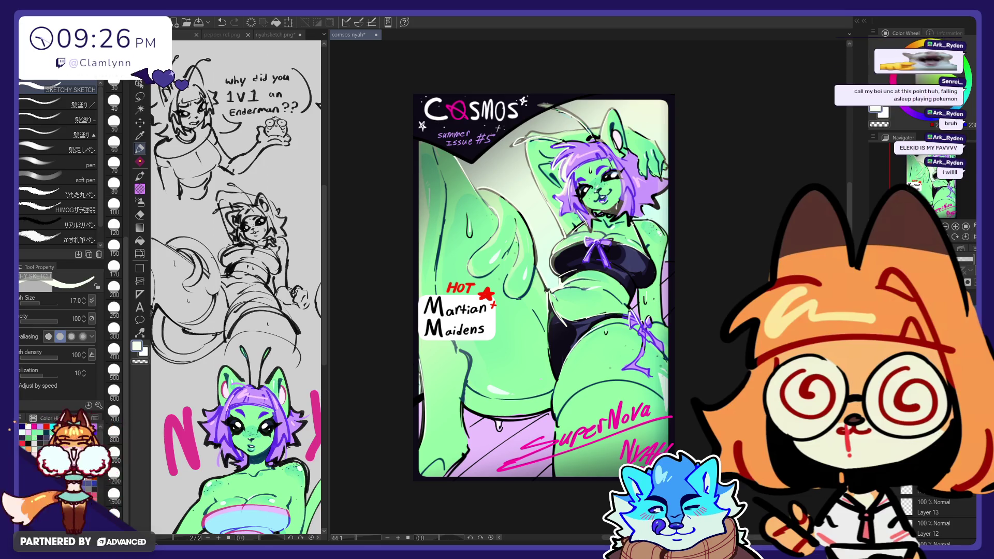
scroll(558, 243, "down", 1)
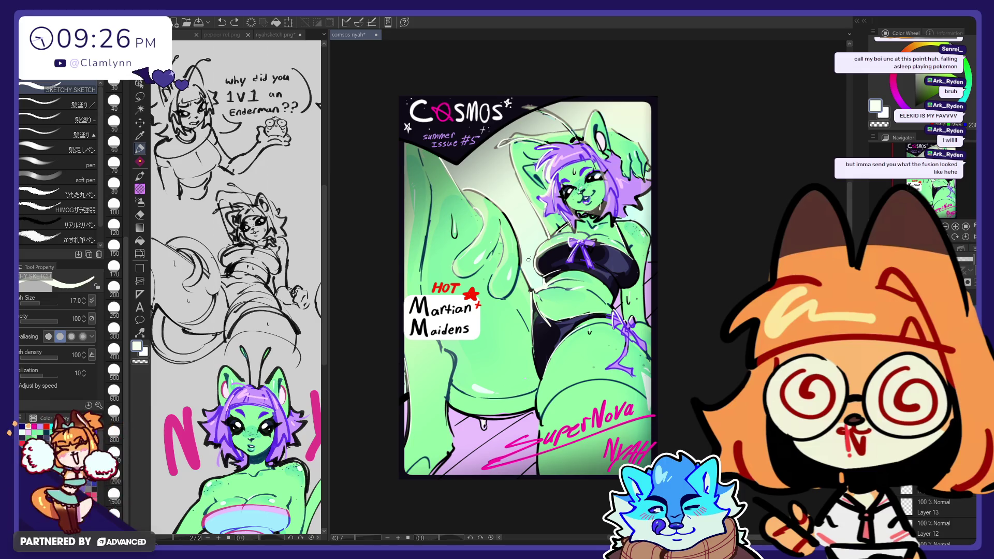
key("e")
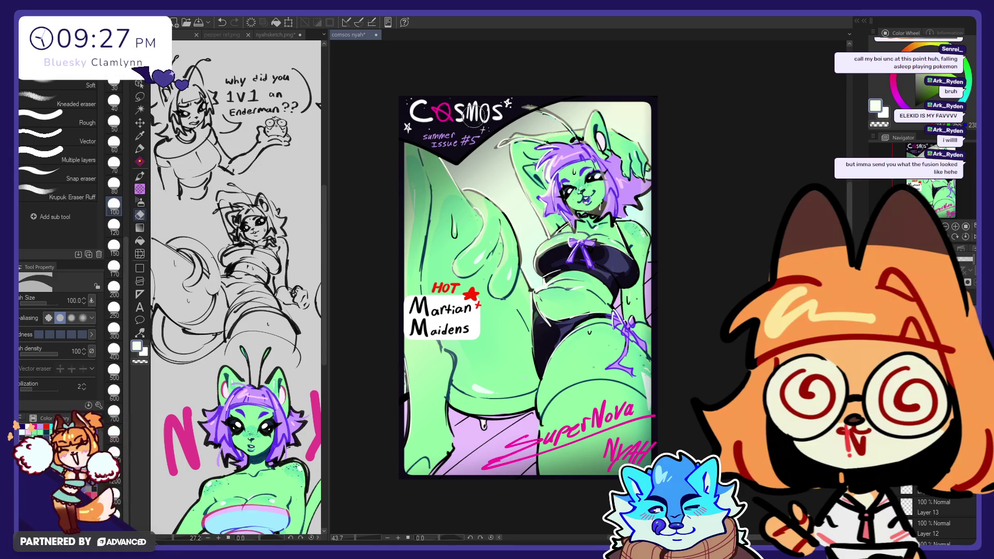
key("p")
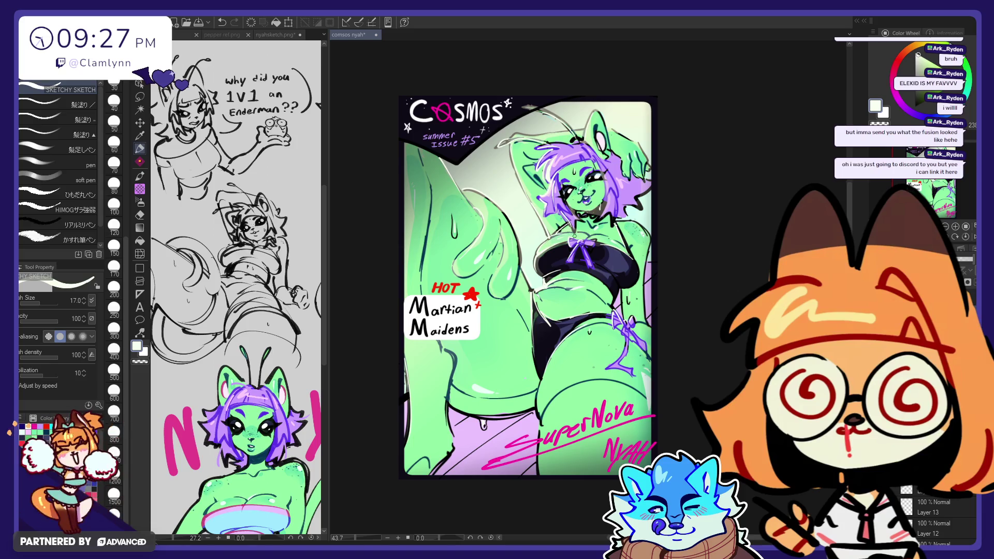
- Toggle between eraser and pen, then paste the yellow Electrike sprite as a new canvas
key("e")
key("p")
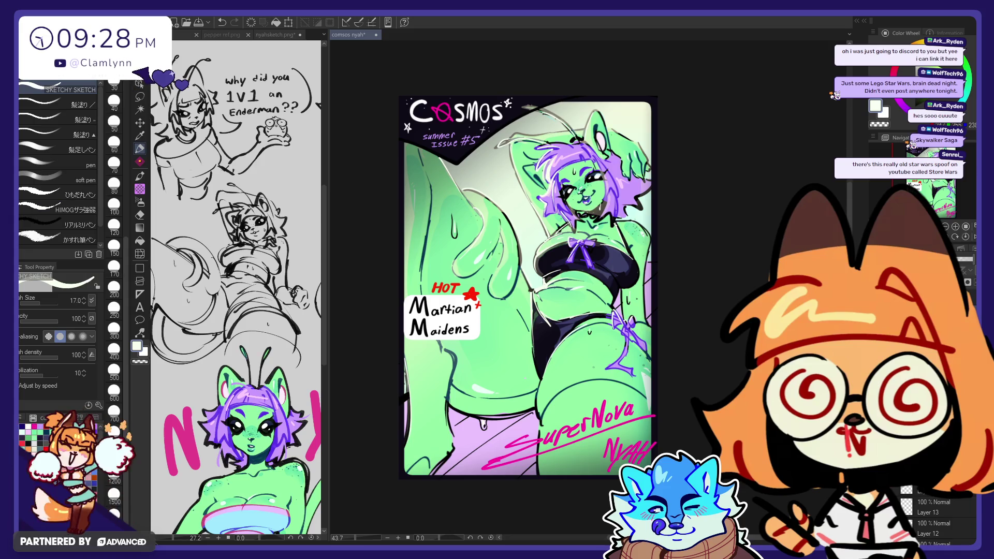
key("ctrl+n")
- Zoom in on the Electrike sprite, then close its canvas without saving
scroll(679, 283, "up", 3)
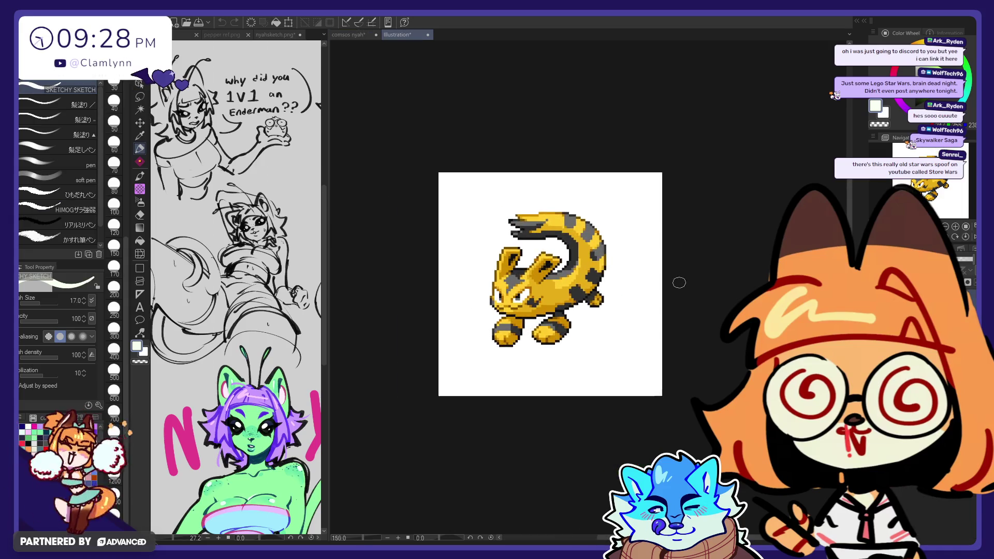
scroll(679, 282, "up", 3)
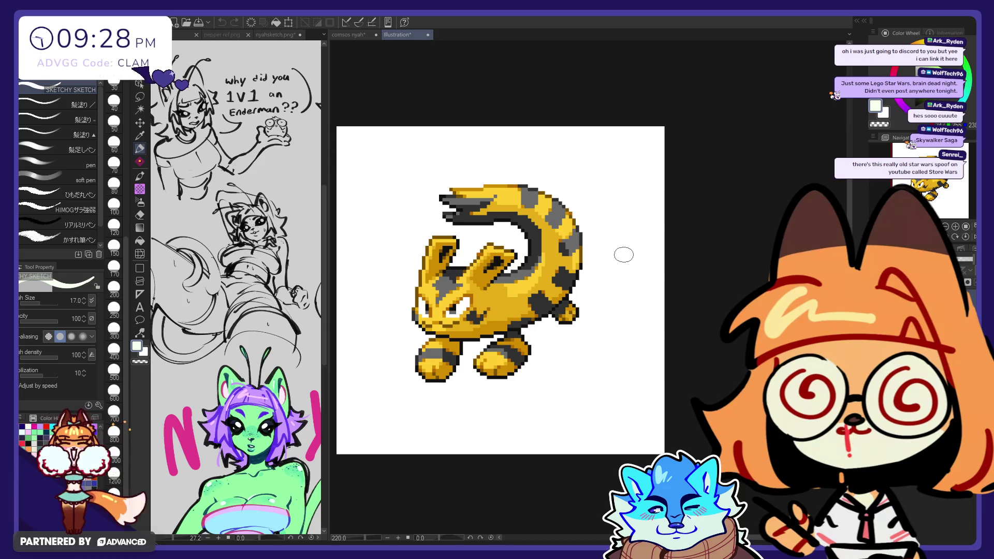
scroll(615, 249, "down", 1)
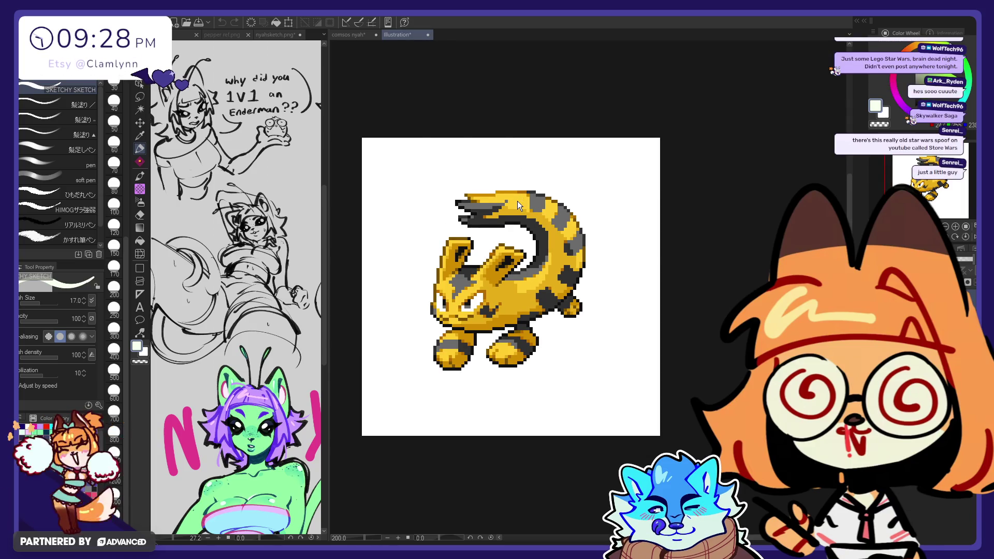
key("ctrl+w")
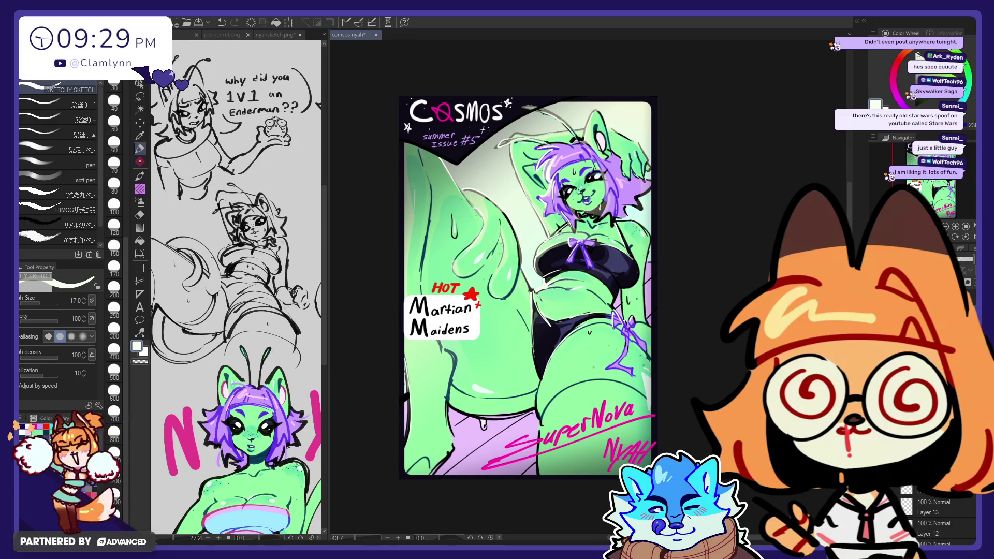
- Paint a thick black bar at brush size 70 at the cover's lower left and trim its ends
key("x")
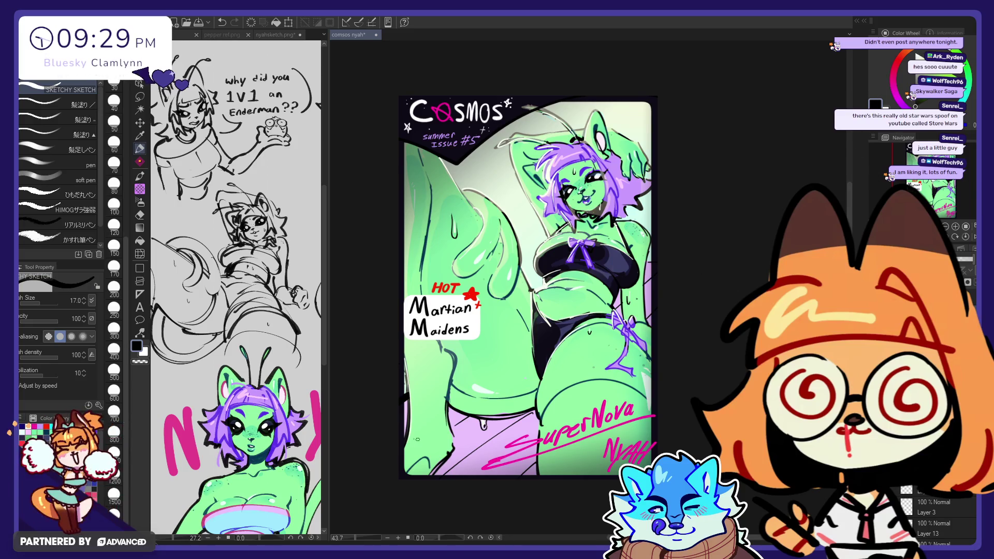
left_click(114, 163)
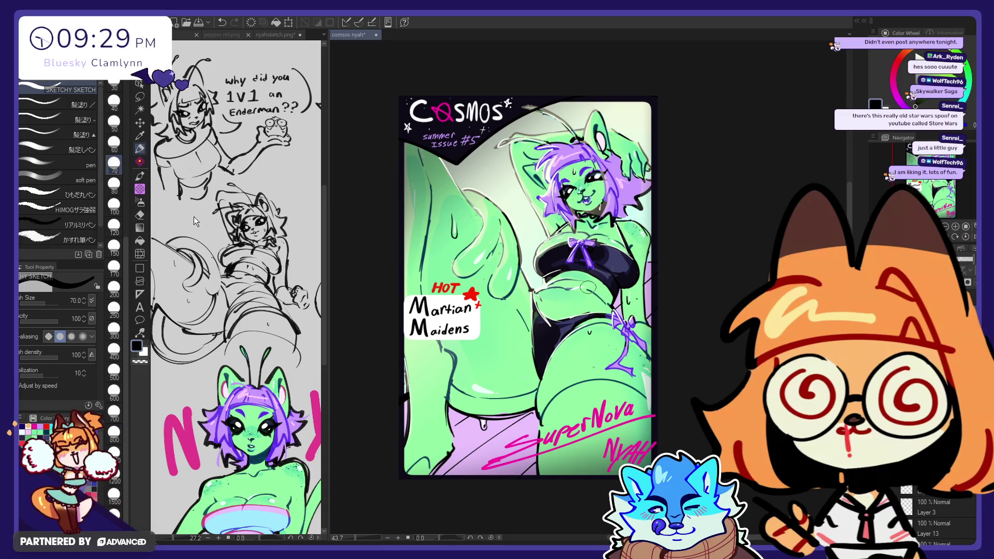
left_click_drag(417, 462, 480, 462)
key("e")
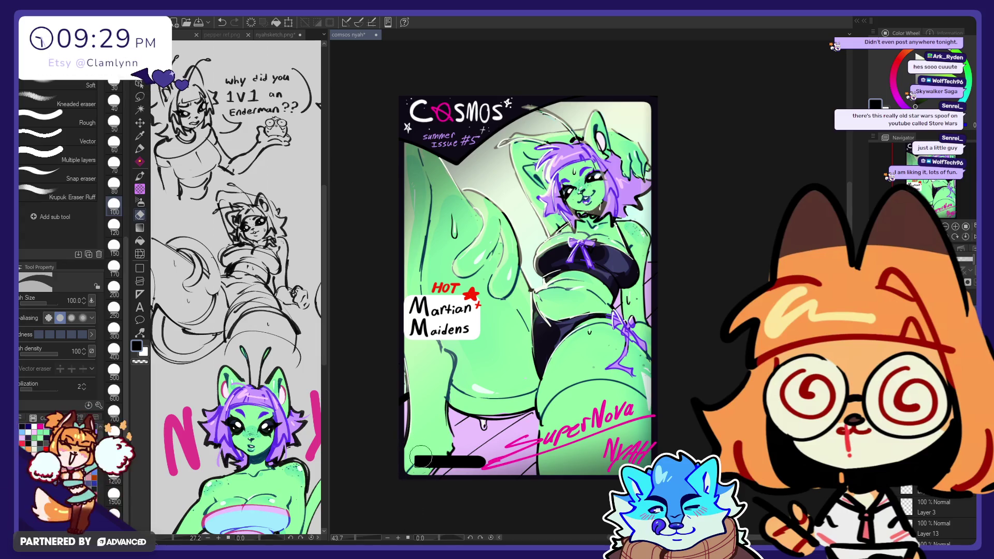
left_click_drag(481, 460, 487, 464)
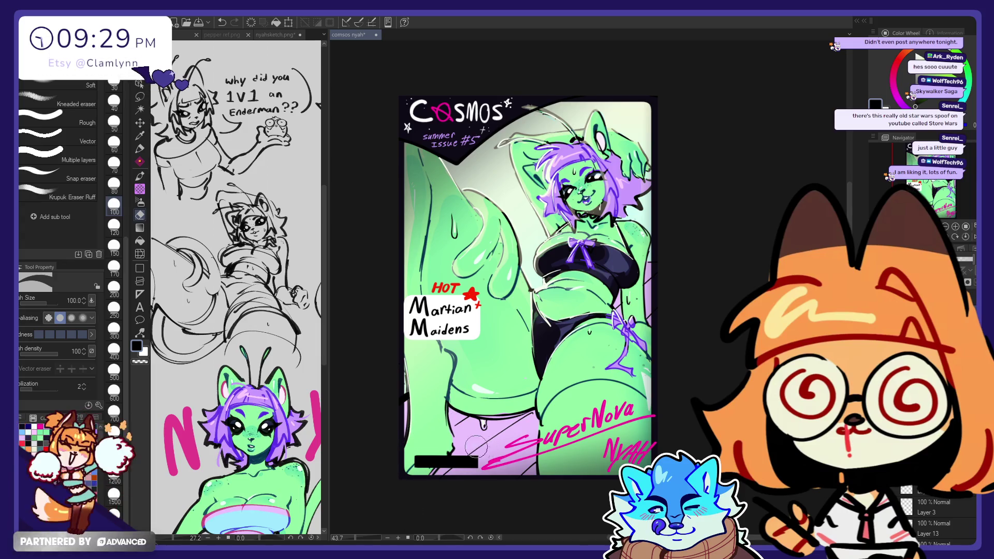
left_click_drag(419, 454, 419, 469)
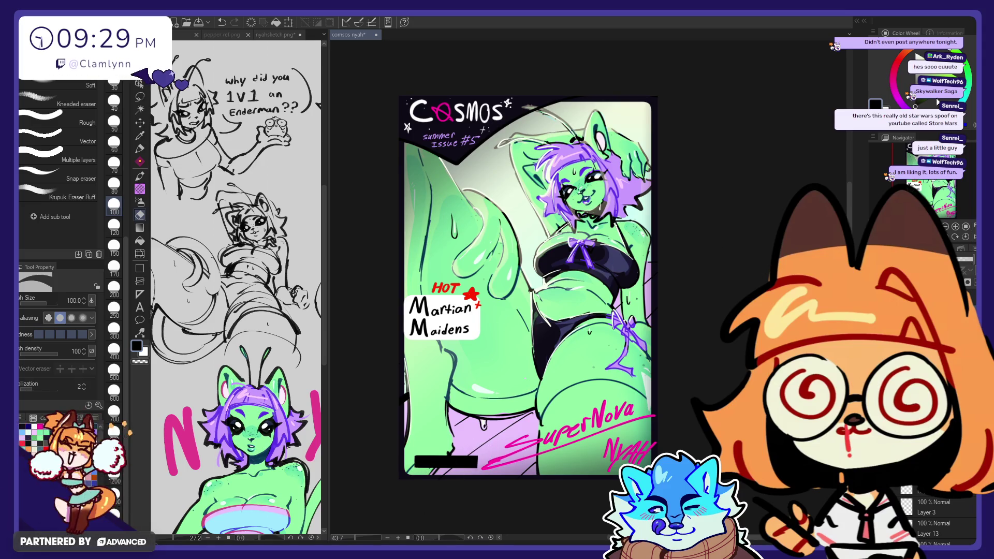
- Draw white barcode stripes into the black bar with a size 30 brush
key("p")
key("x")
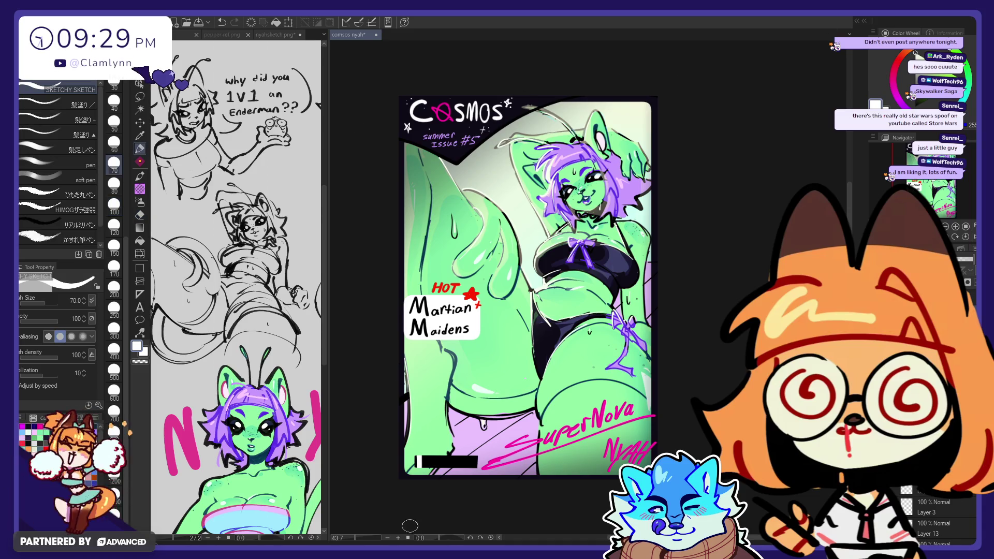
left_click(114, 86)
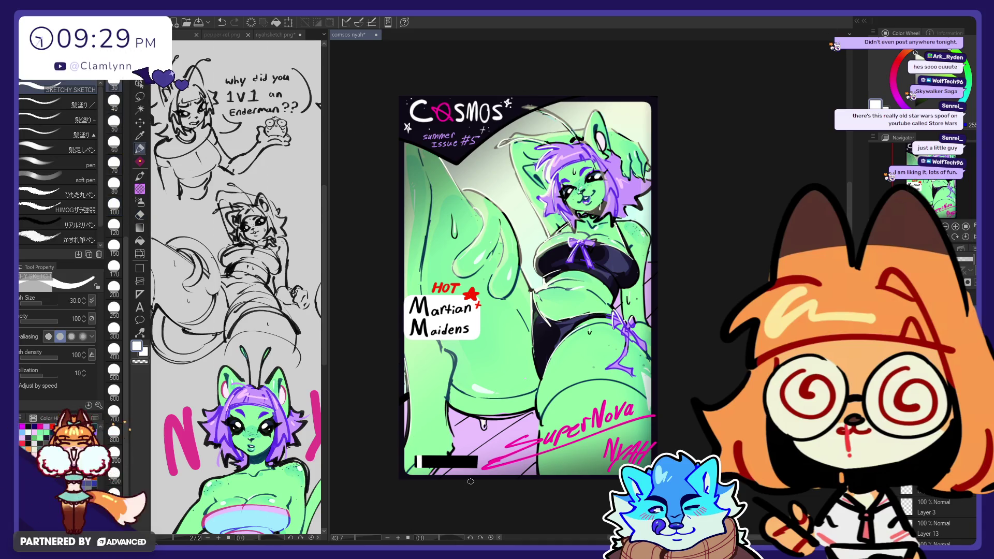
mouse_move(428, 456)
left_mouse_down()
mouse_move(428, 469)
mouse_move(441, 469)
left_mouse_up()
key("ctrl+z")
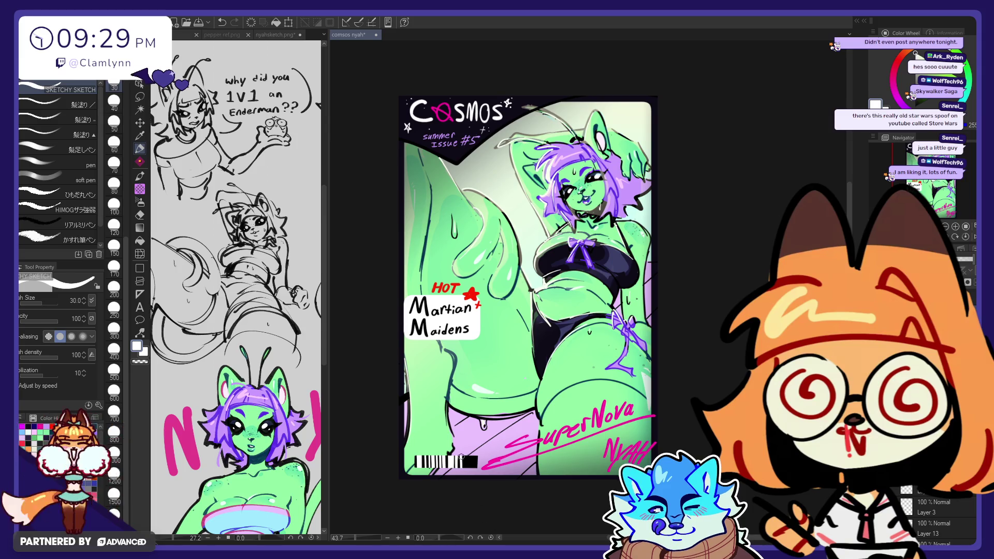
left_click_drag(463, 449, 463, 492)
left_click_drag(469, 448, 472, 493)
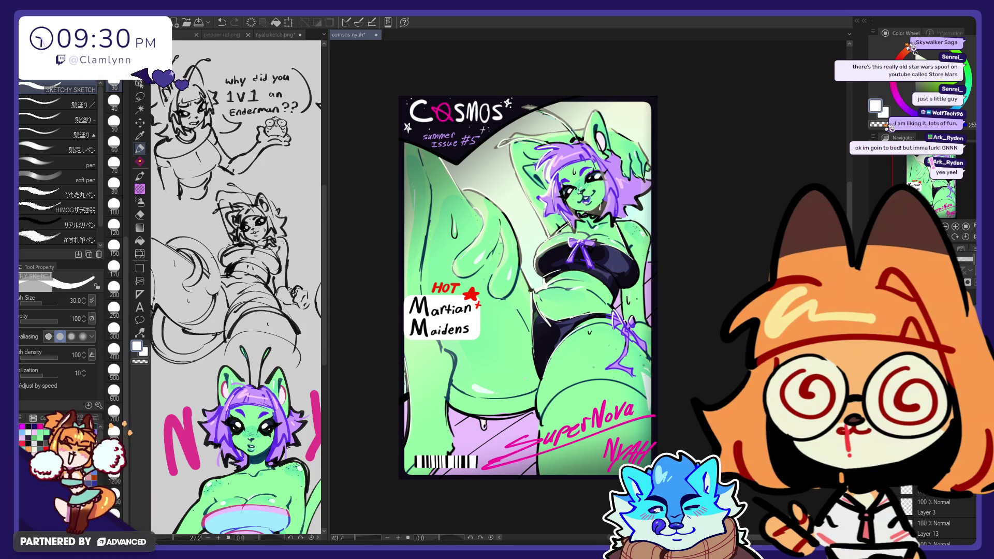
- Shift the barcode slightly left, then paint halftone dots along the top edge with a size-300 tone brush
left_click(140, 253)
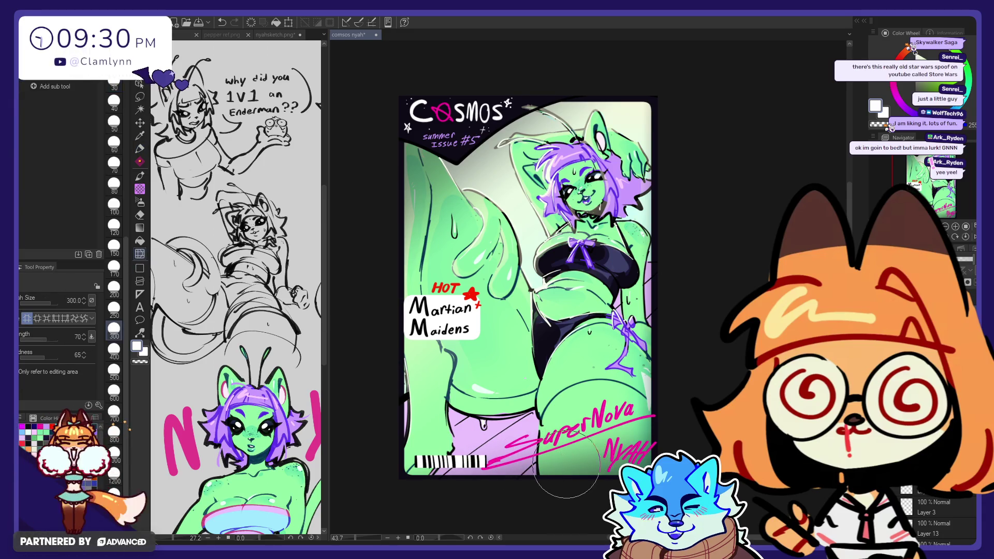
key("k")
left_click_drag(644, 322, 647, 322)
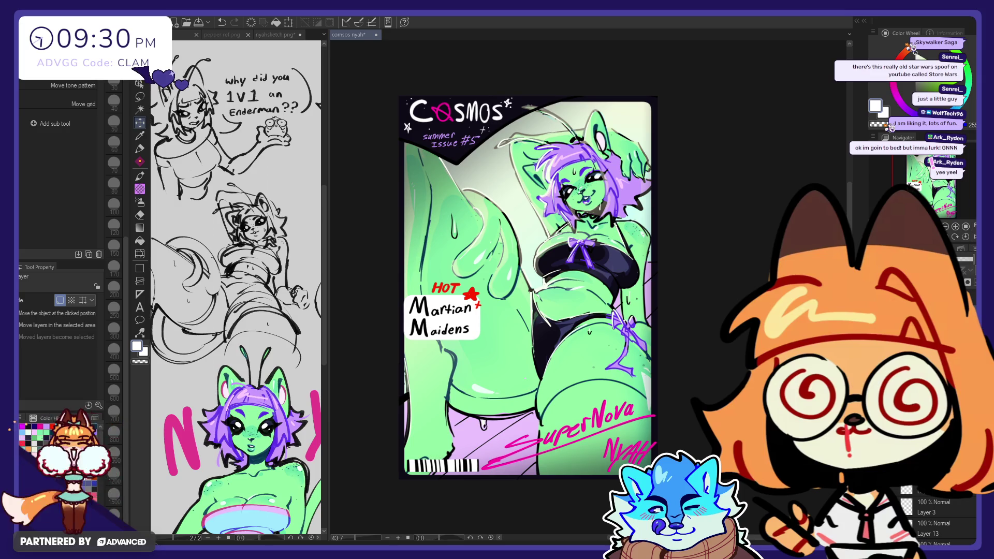
left_click(142, 191)
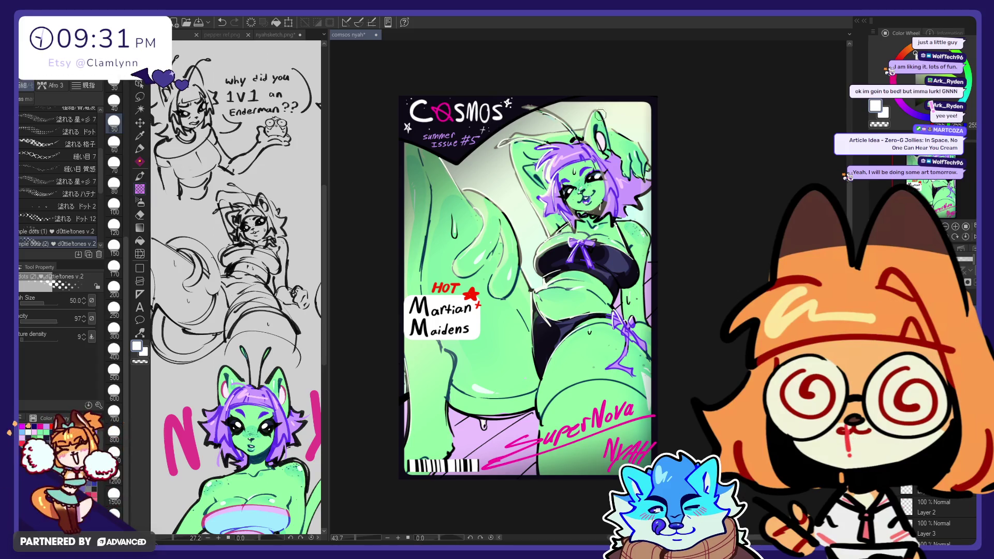
left_click_drag(581, 95, 497, 136)
- Undo the top-edge halftone stroke and paint white halftone dots along the bottom-left edge instead
key("ctrl+z")
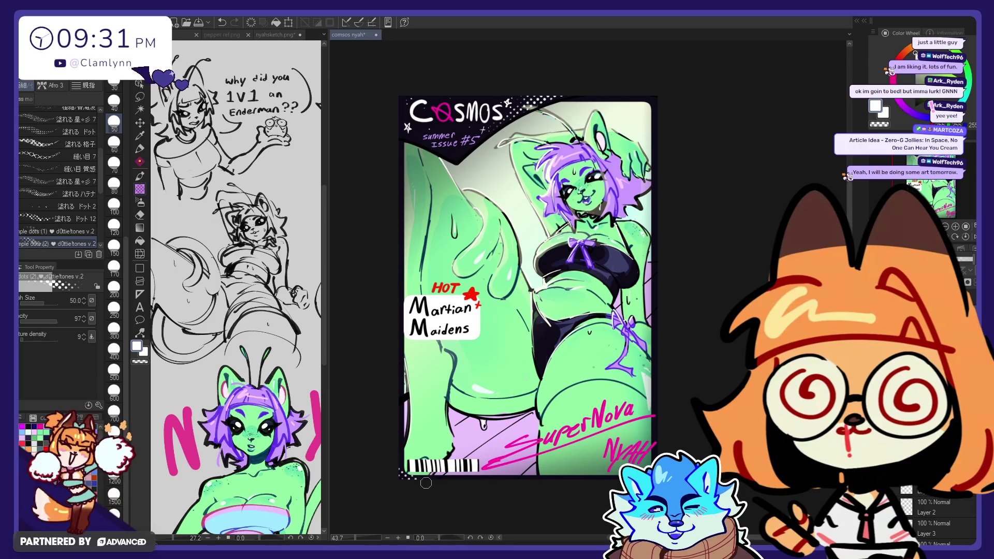
left_click_drag(393, 477, 520, 474)
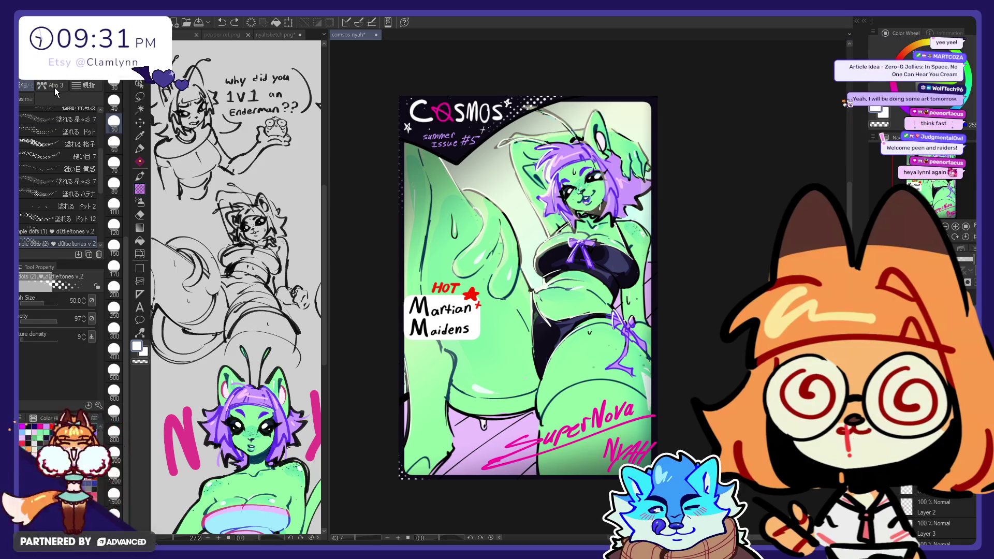
- Paste the barcode image, move it to the cover's bottom-left corner and enlarge it
key("ctrl+v")
left_click(140, 123)
mouse_move(422, 101)
left_mouse_down()
mouse_move(486, 365)
mouse_move(434, 448)
left_mouse_up()
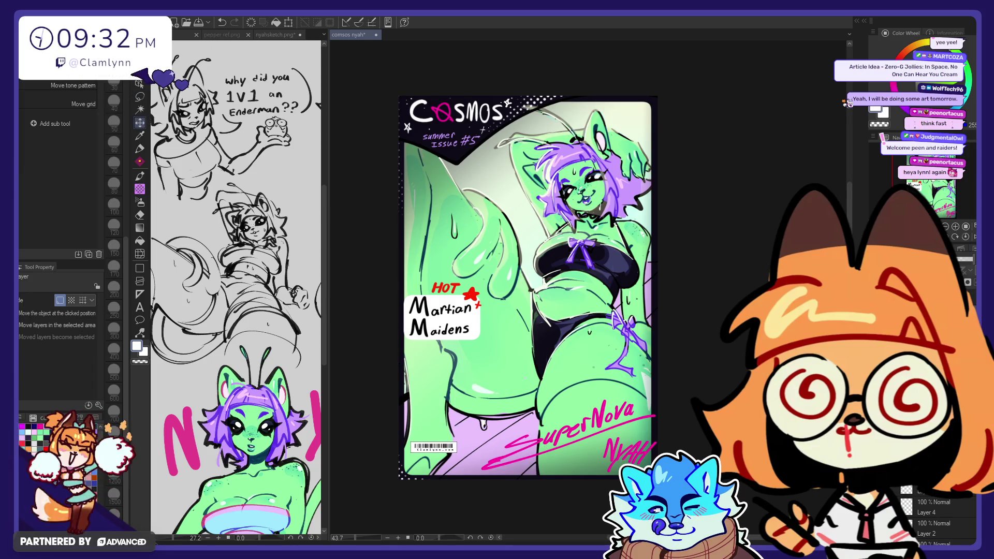
key("ctrl+t")
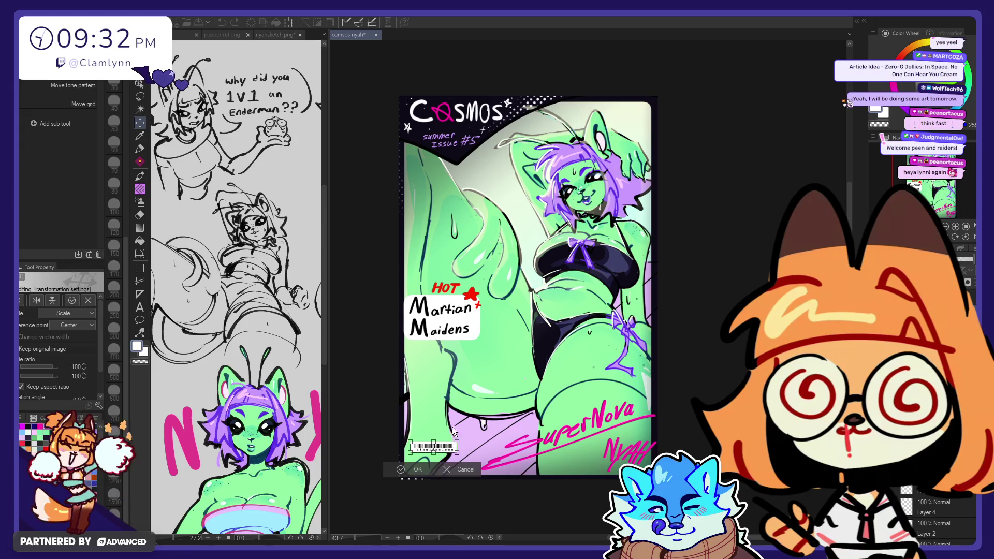
mouse_move(449, 448)
left_mouse_down()
mouse_move(446, 468)
mouse_move(470, 458)
left_mouse_up()
left_click(414, 495)
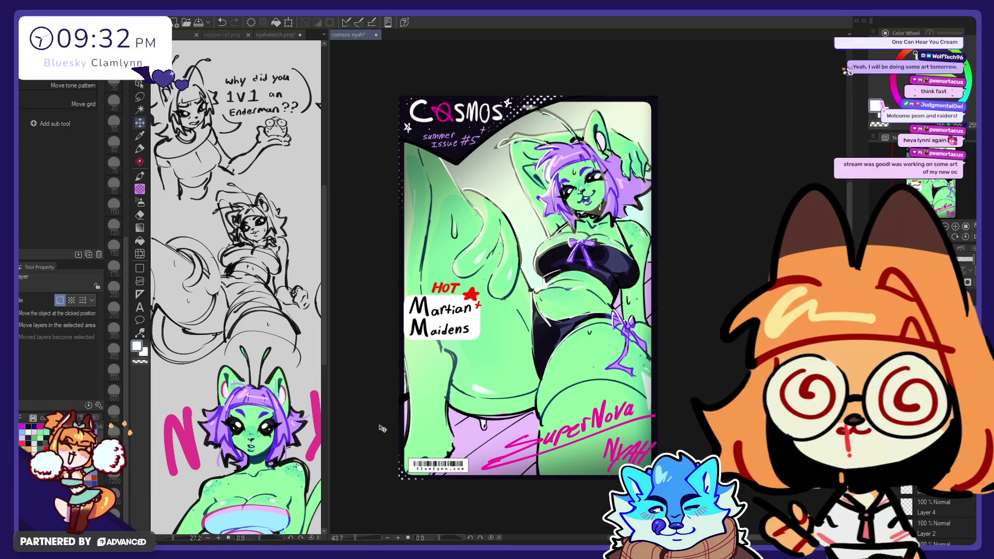
- Nudge the barcode slightly right and down, then widen it a little to fit
left_click_drag(516, 384, 519, 386)
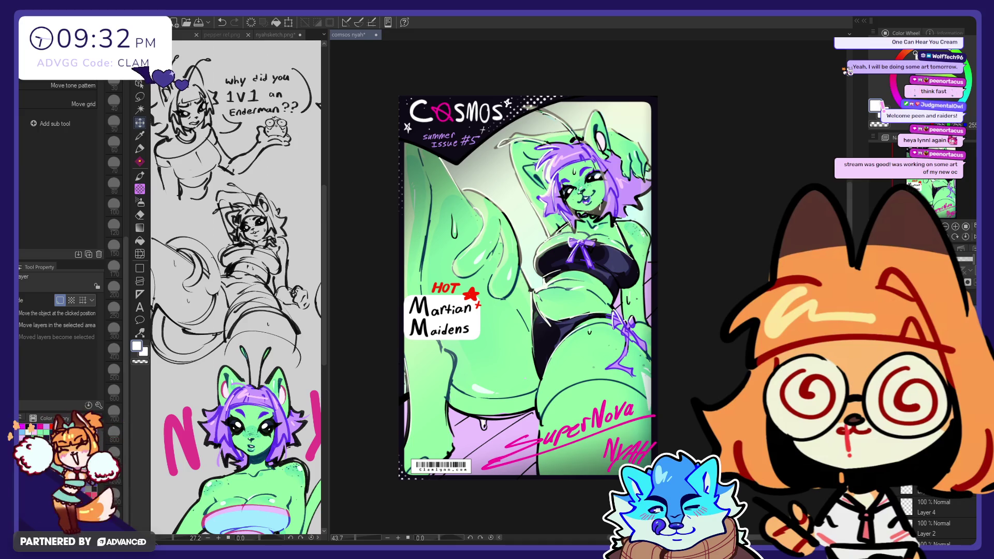
key("ctrl+t")
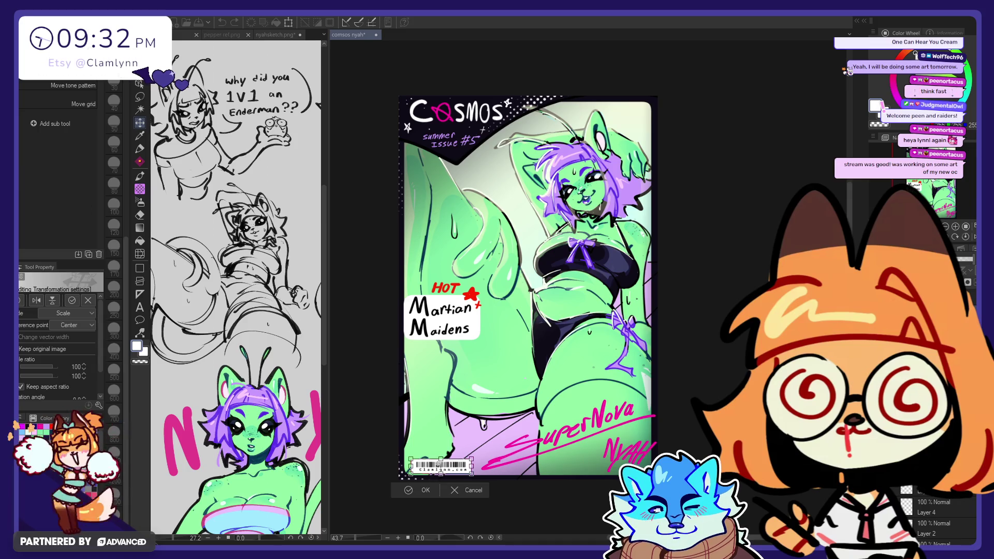
left_click_drag(441, 459, 440, 457)
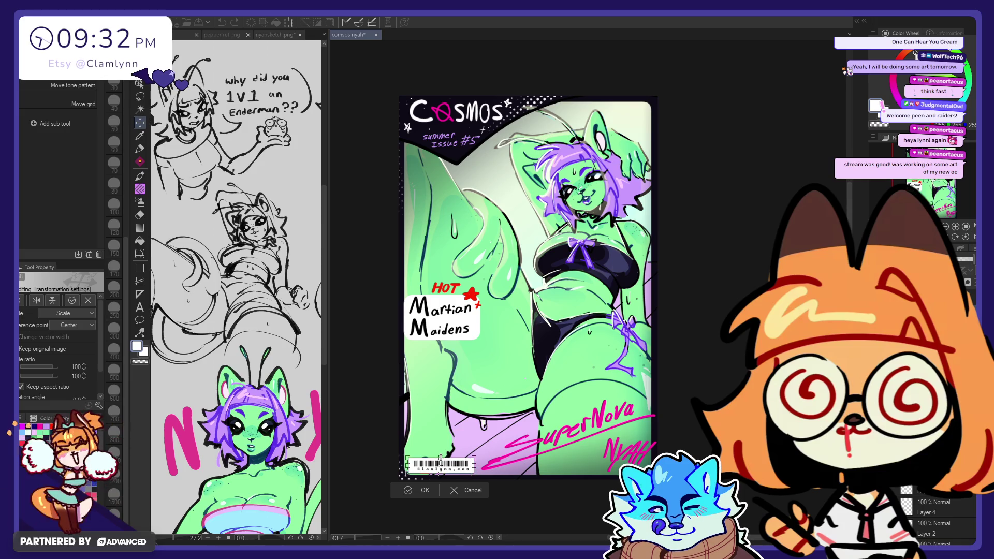
left_click(407, 491)
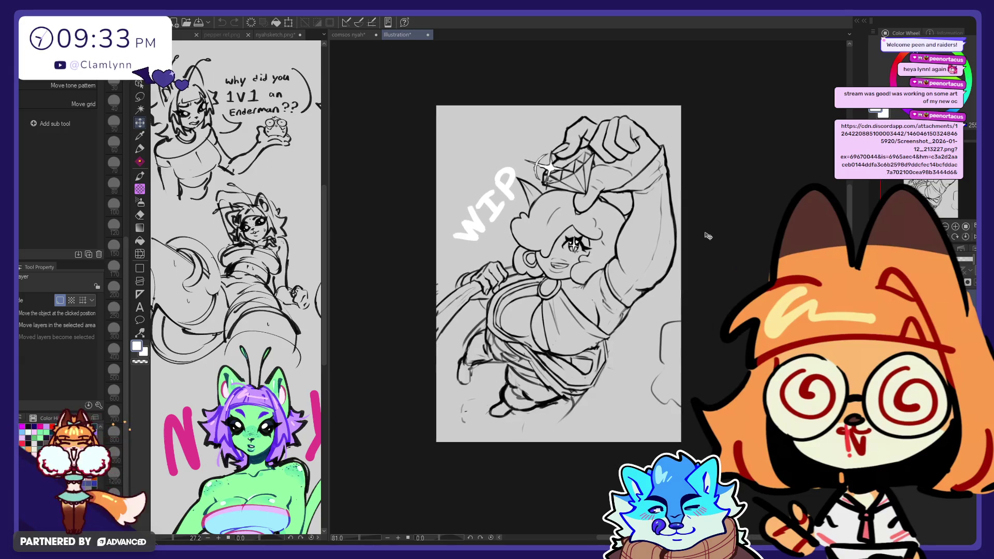
- Pan across the WIP sketch, then close the Illustration document
scroll(708, 237, "up", 2)
left_click_drag(912, 183, 917, 182)
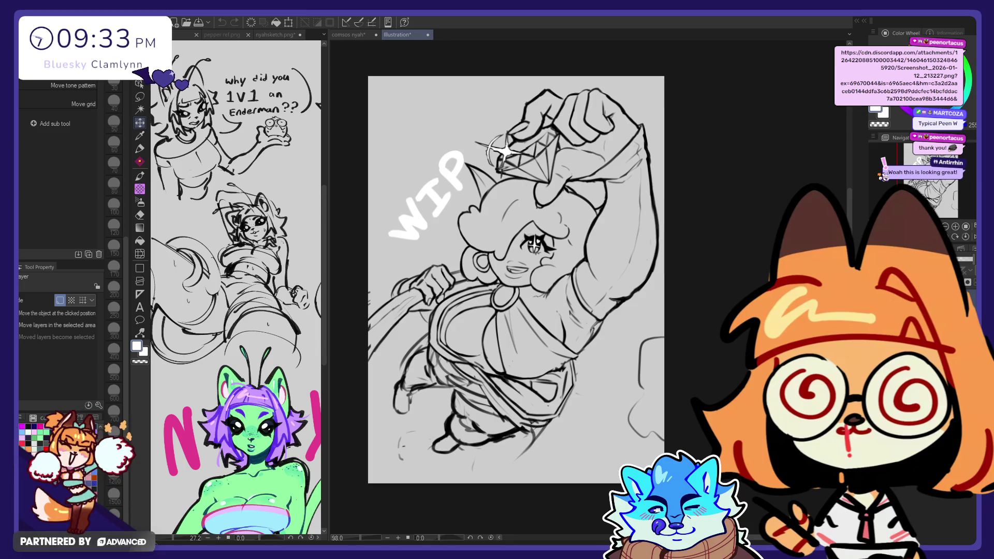
left_click(429, 35)
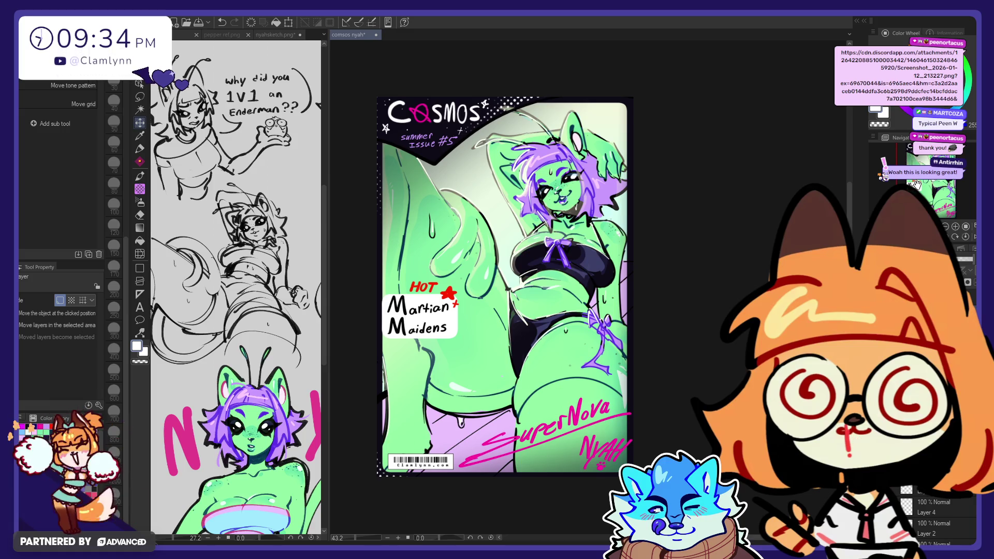
- Paste the QR code image as a new layer and scale it down
left_click_drag(916, 184, 916, 188)
scroll(917, 186, "up", 1)
scroll(884, 176, "up", 1)
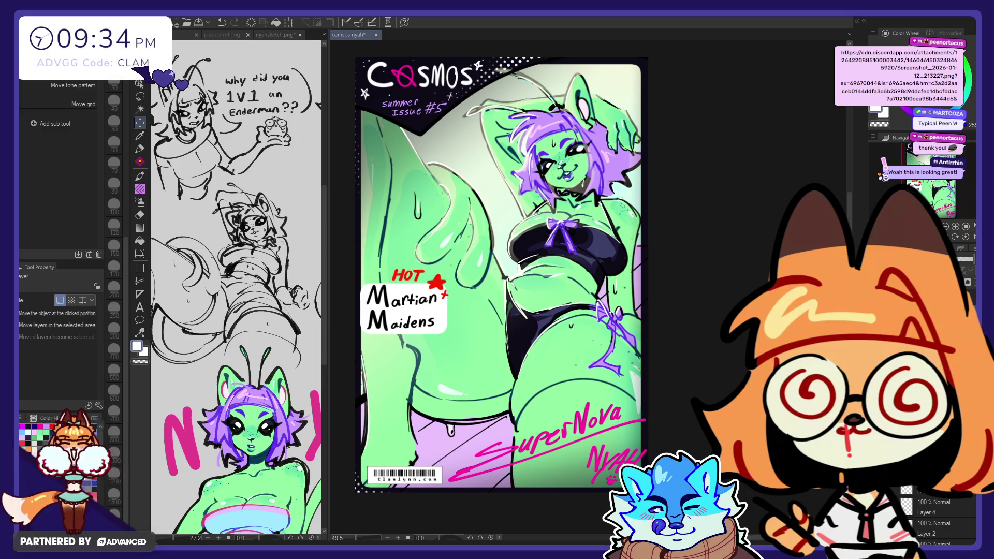
key("ctrl+v")
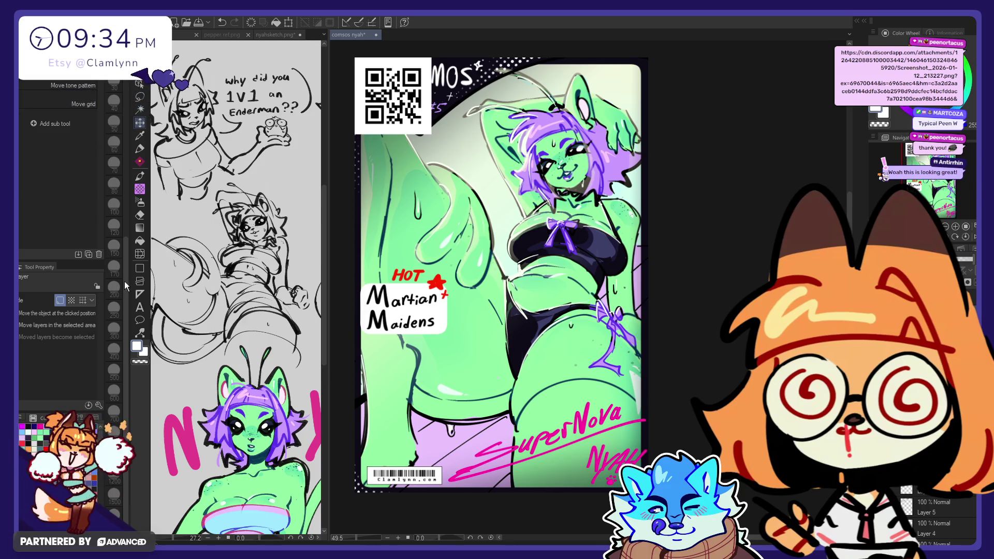
key("ctrl+t")
mouse_move(355, 134)
left_mouse_down()
mouse_move(392, 96)
mouse_move(463, 106)
mouse_move(635, 91)
left_mouse_up()
left_click_drag(645, 58, 638, 65)
left_click(594, 118)
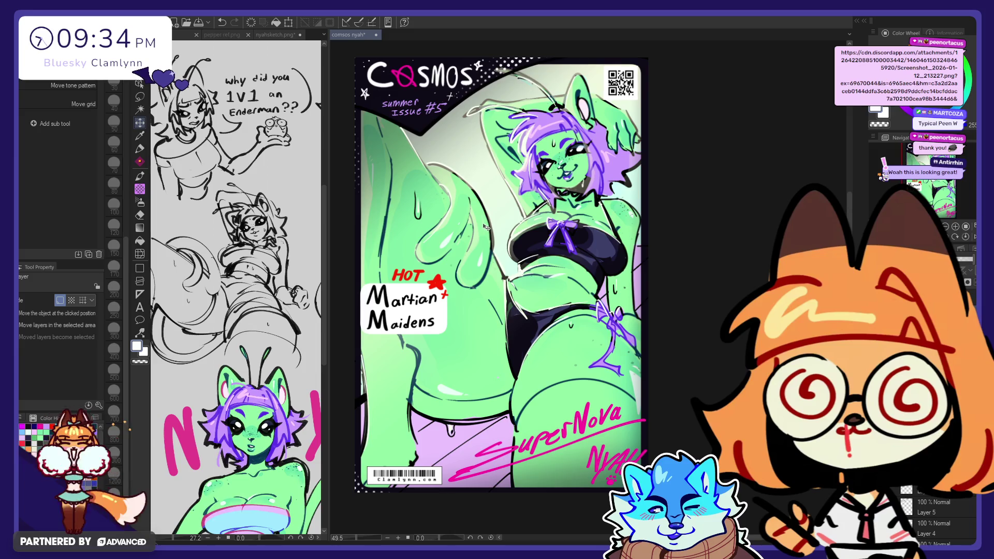
- Nudge the QR code up and right, then try rectangle-selecting around it
key("Up")
key("Up")
key("Up")
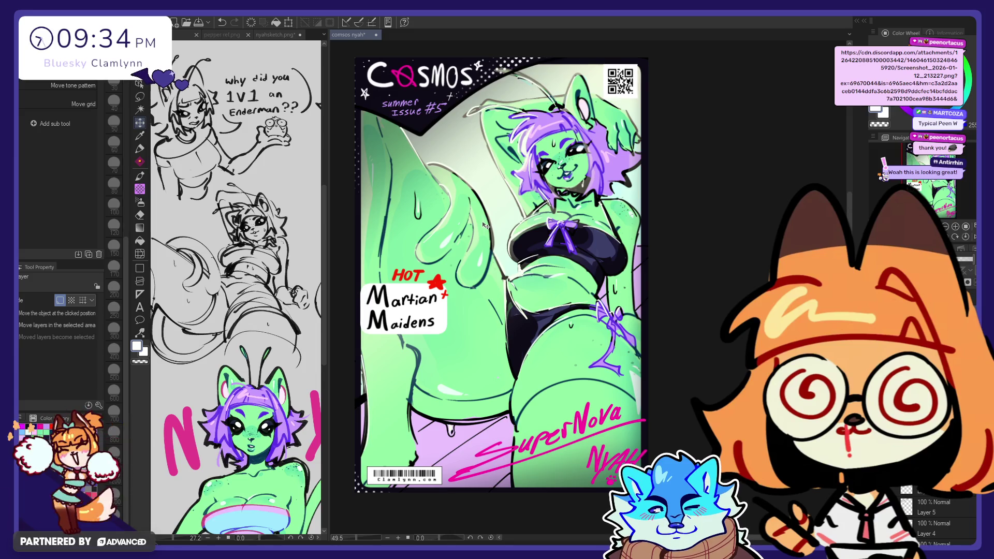
key("Right")
key("Down")
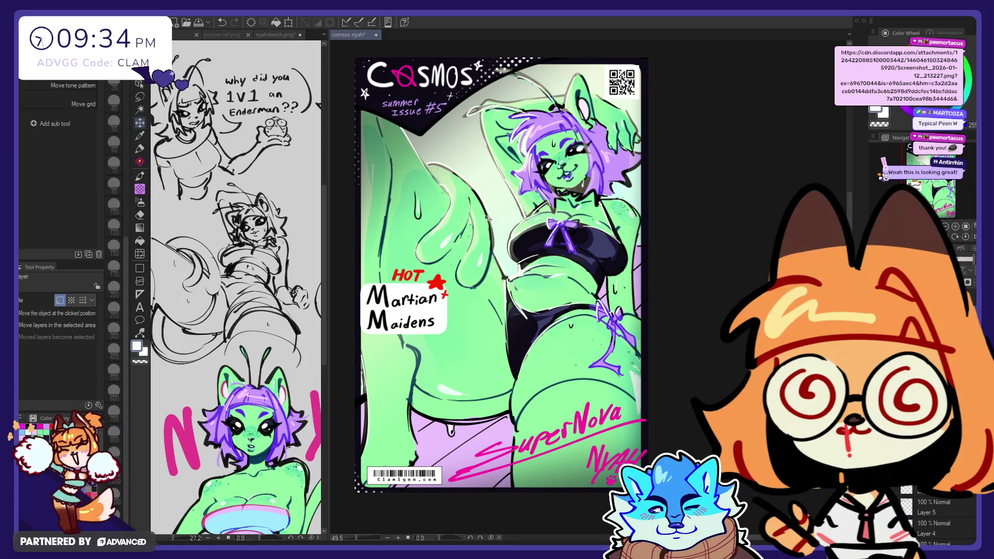
key("e")
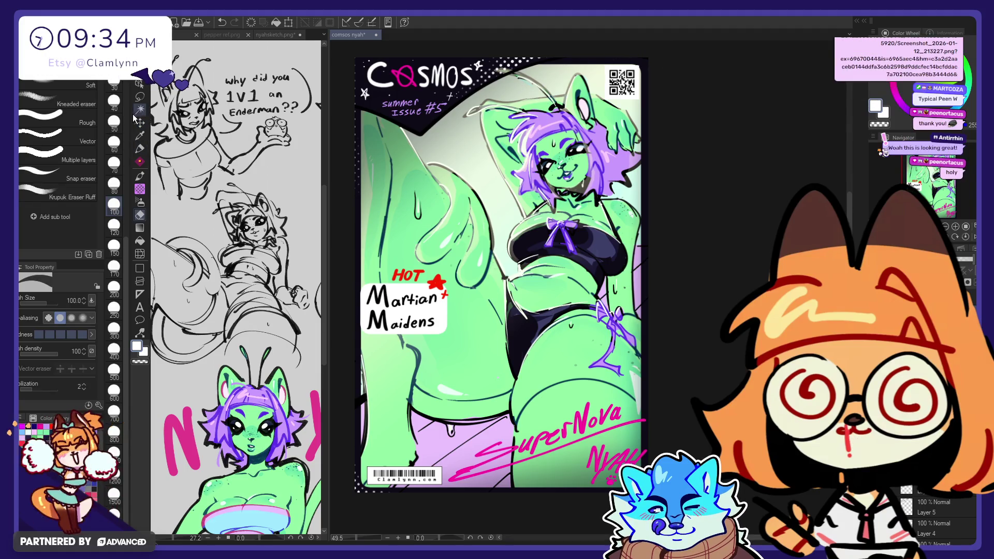
left_click(140, 97)
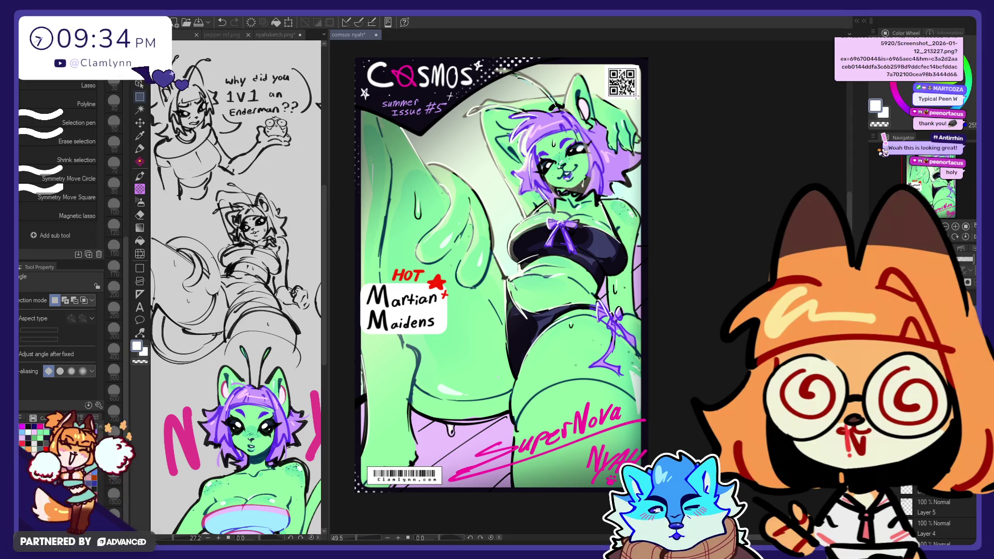
left_click_drag(638, 96, 638, 97)
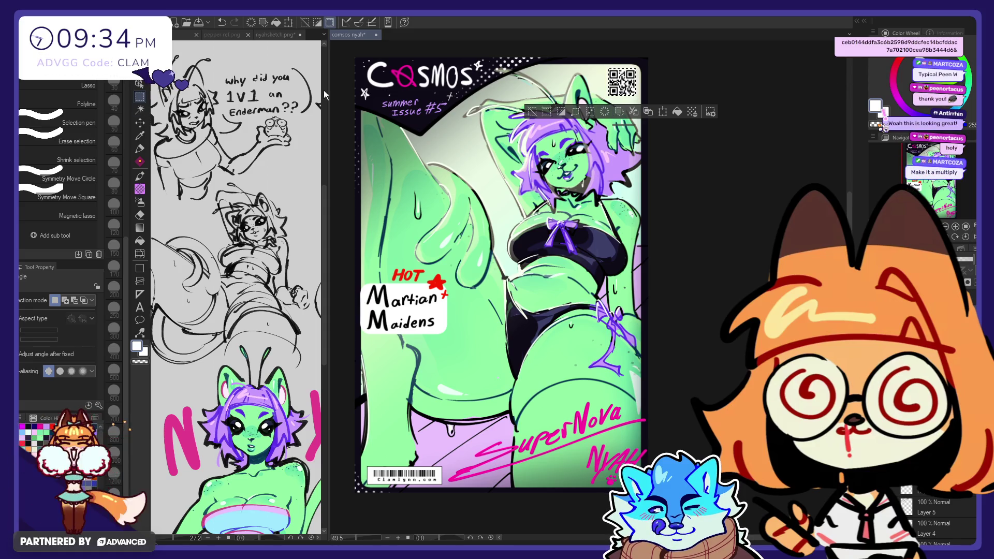
left_click(657, 164)
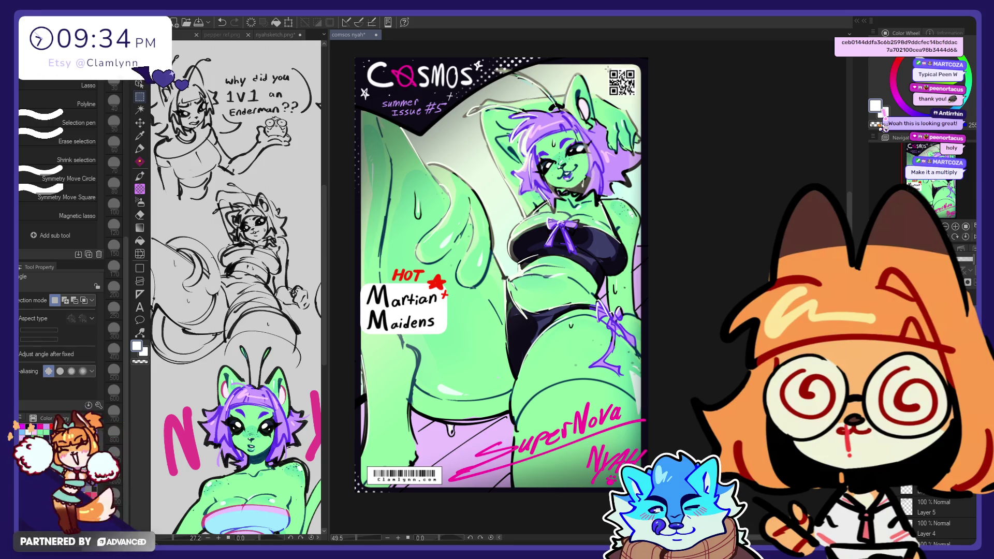
left_click_drag(608, 69, 651, 110)
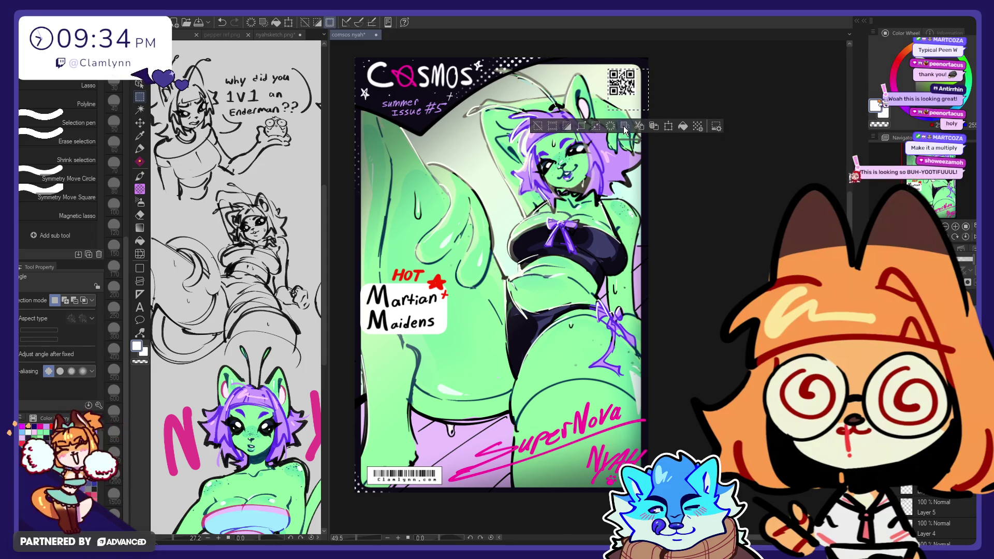
left_click(343, 69)
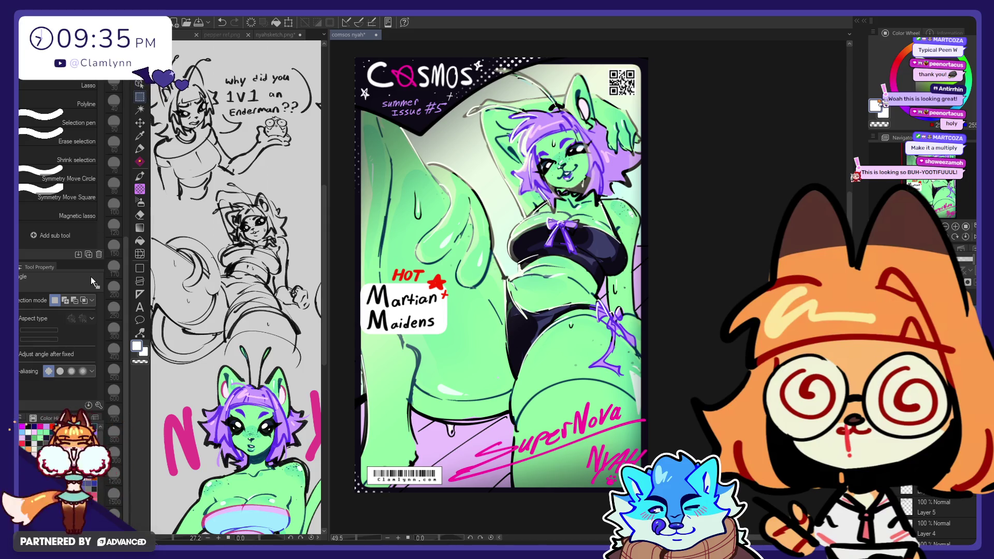
- Move the QR code down to the bottom-left beside the barcode
key("ctrl+t")
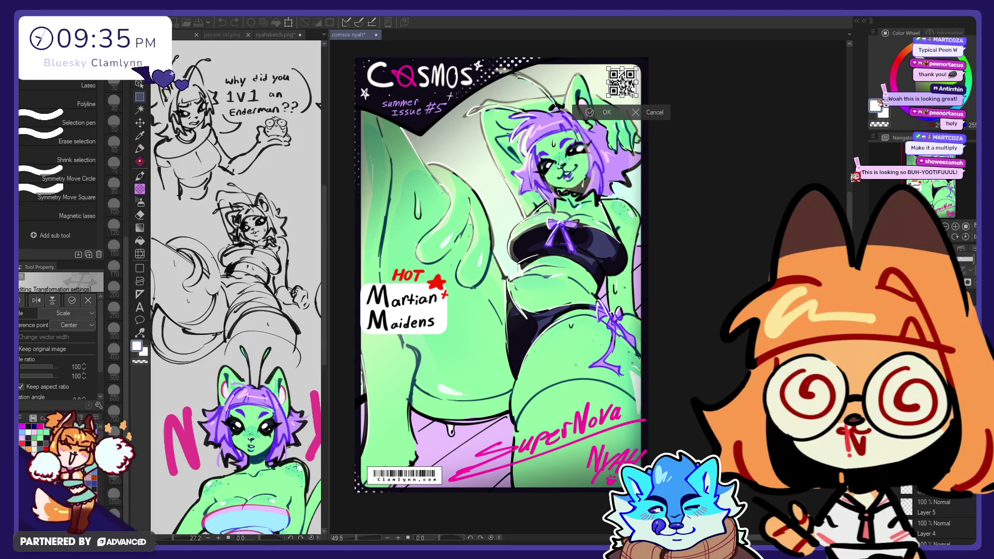
mouse_move(635, 97)
left_mouse_down()
mouse_move(398, 330)
mouse_move(394, 466)
left_mouse_up()
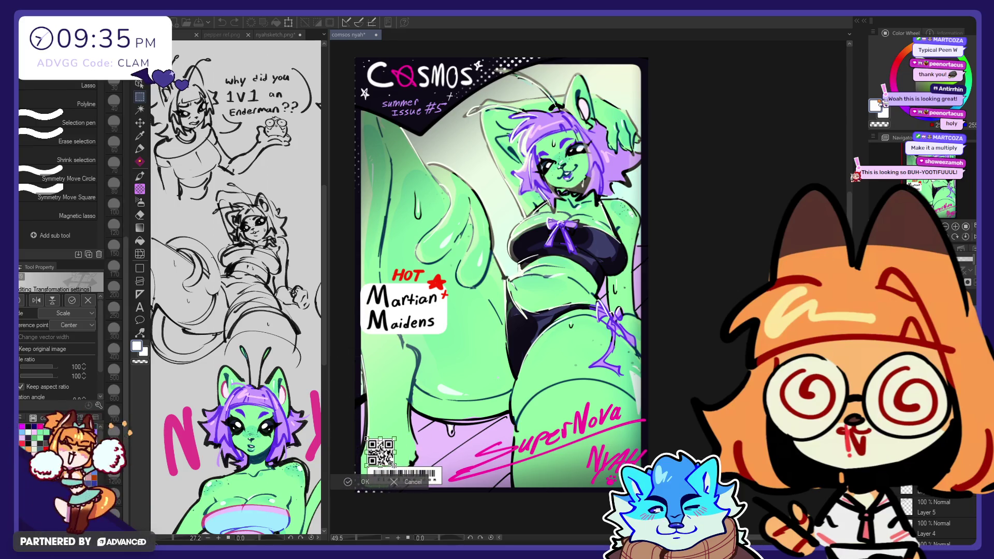
left_click(365, 482)
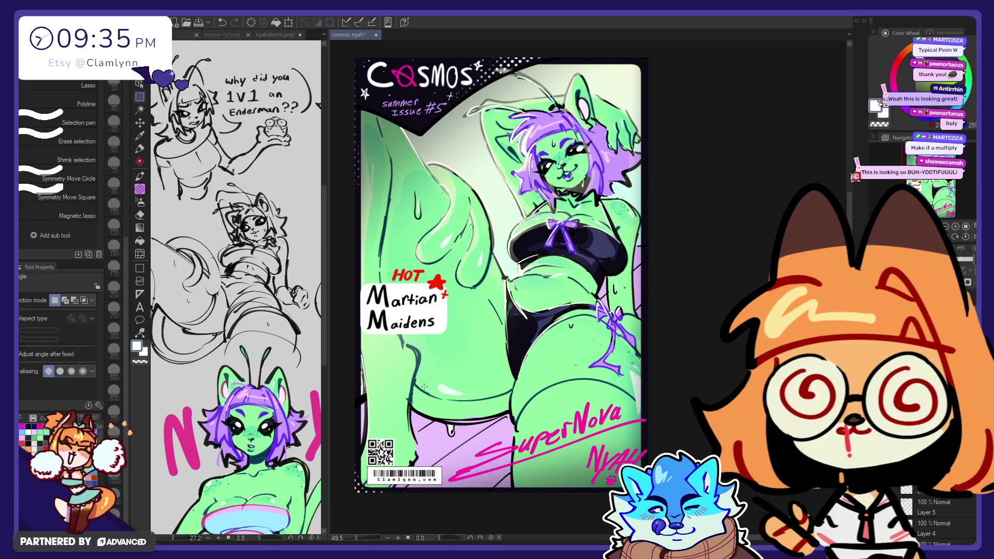
left_click(140, 123)
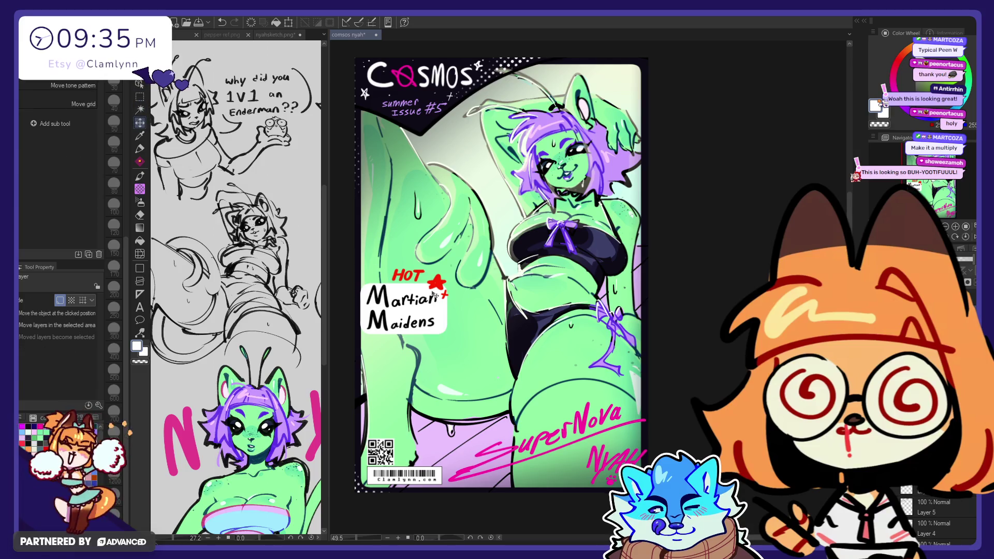
- Undo the previous QR code placement and rectangle-select the QR code, trying a scale of about 63%
key("ctrl+z")
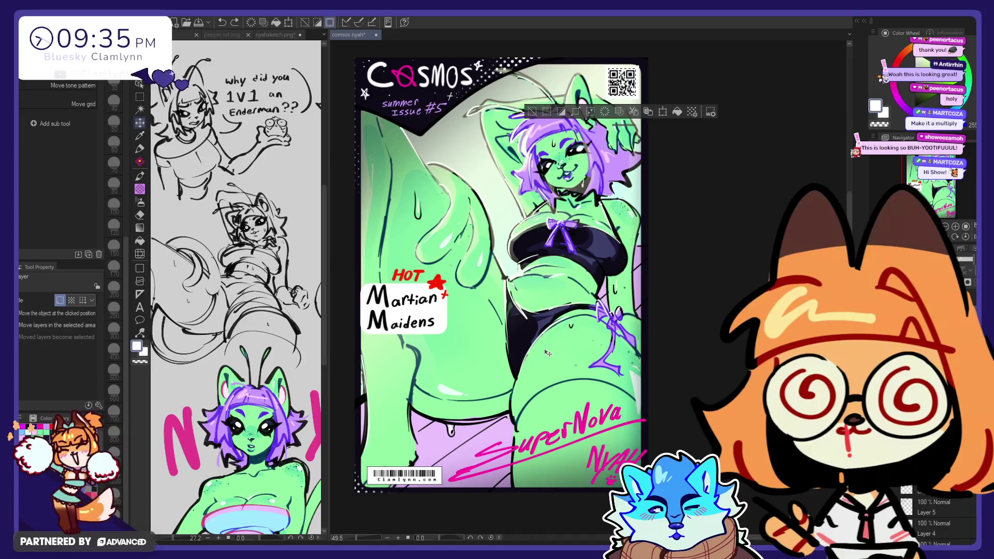
key("ctrl+z")
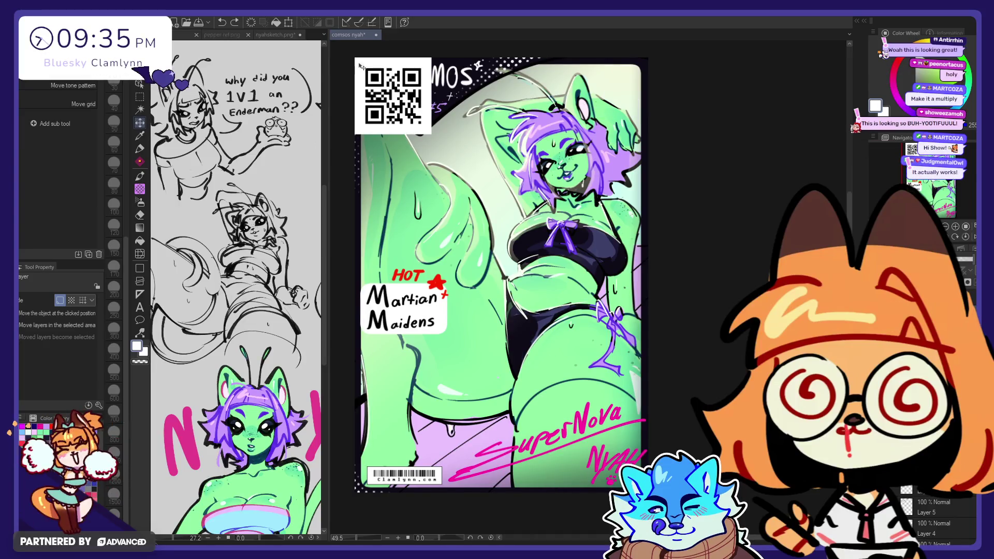
key("m")
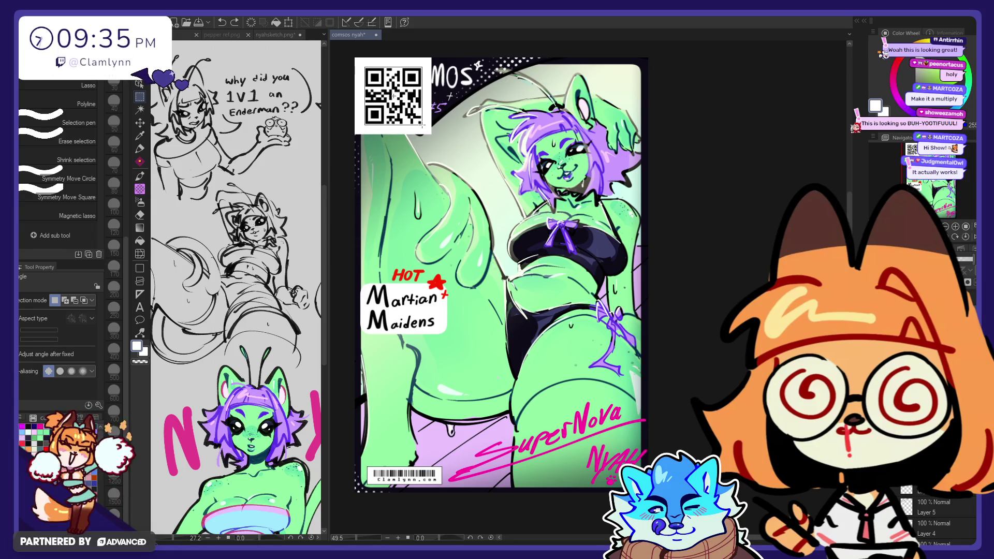
left_click_drag(422, 125, 421, 125)
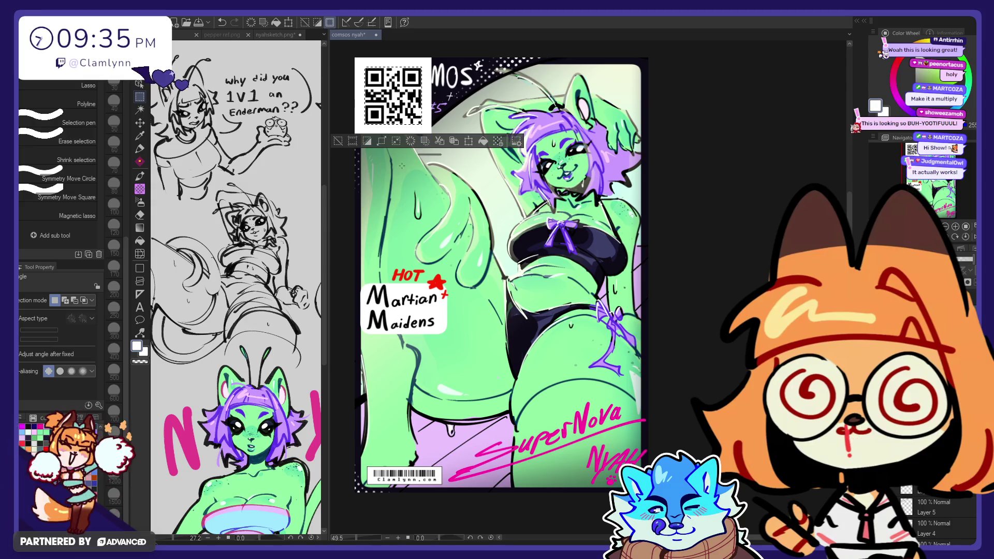
left_click(424, 141)
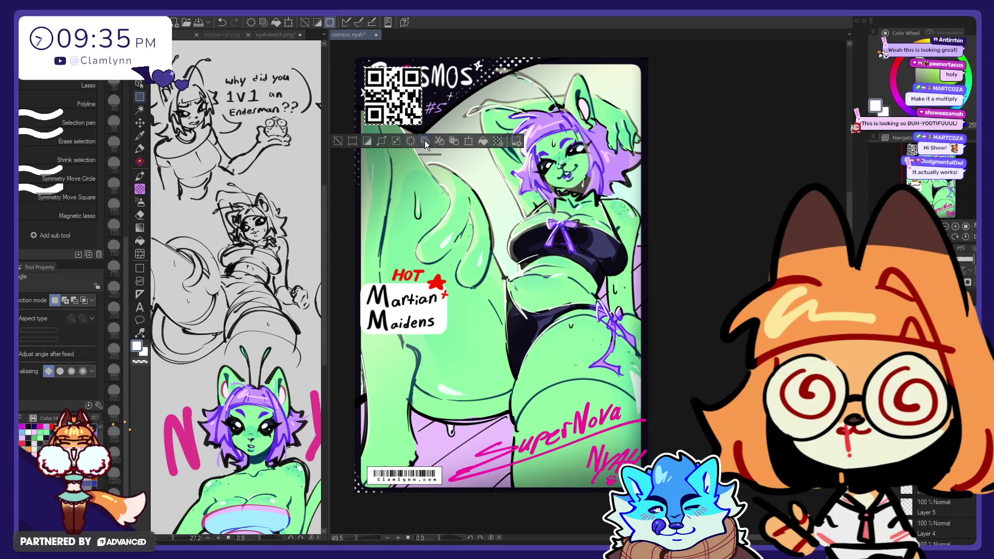
left_click(469, 142)
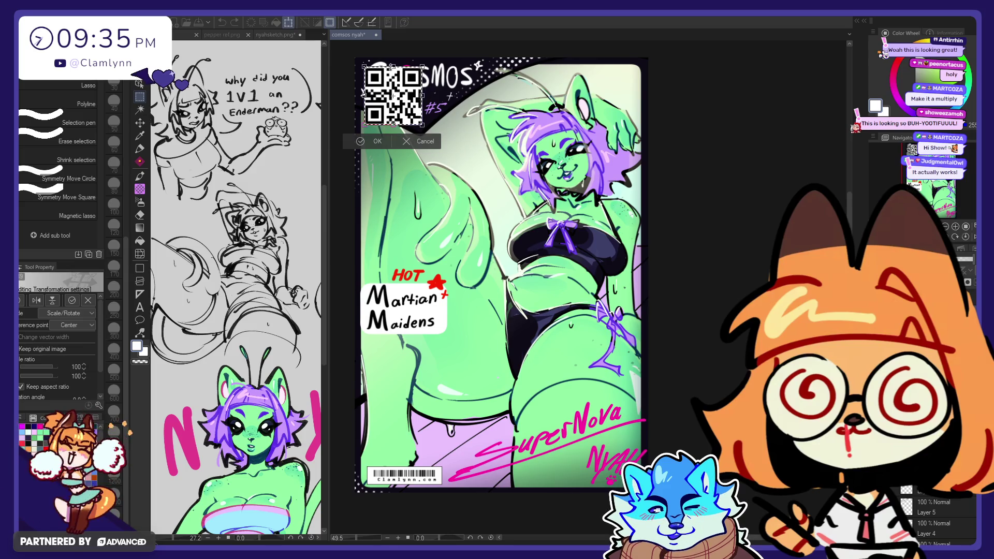
mouse_move(366, 67)
left_mouse_down()
mouse_move(430, 247)
mouse_move(413, 364)
mouse_move(420, 399)
mouse_move(412, 435)
mouse_move(397, 439)
left_mouse_up()
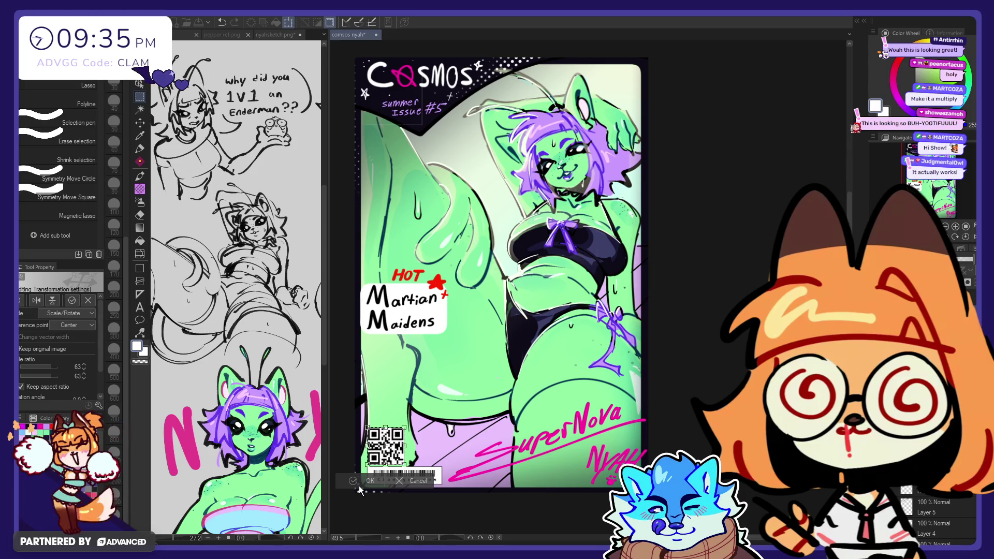
key("ctrl+z")
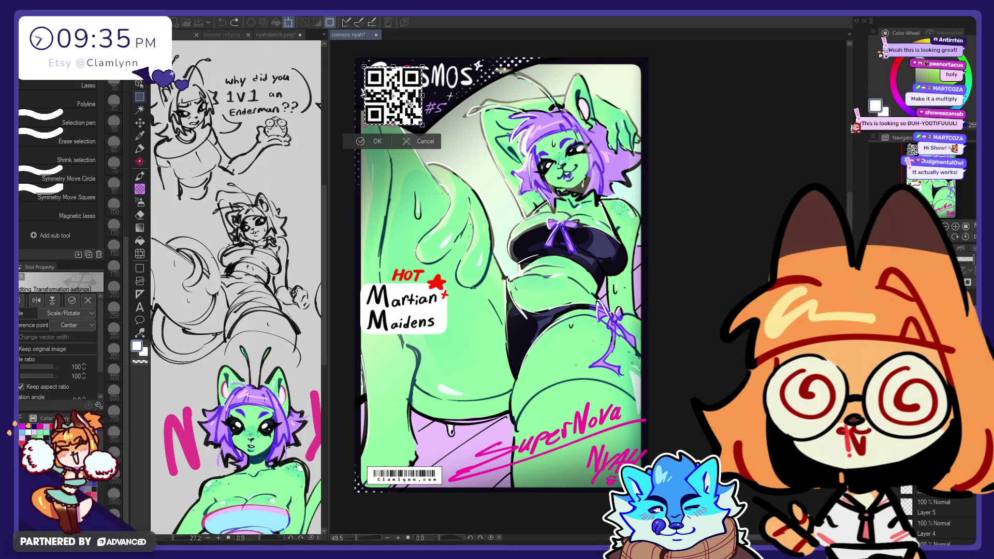
- Place the QR code bottom-left above the barcode, shrink it slightly, and shift the block down
left_click_drag(409, 103, 410, 439)
left_click_drag(424, 405, 414, 414)
key("Return")
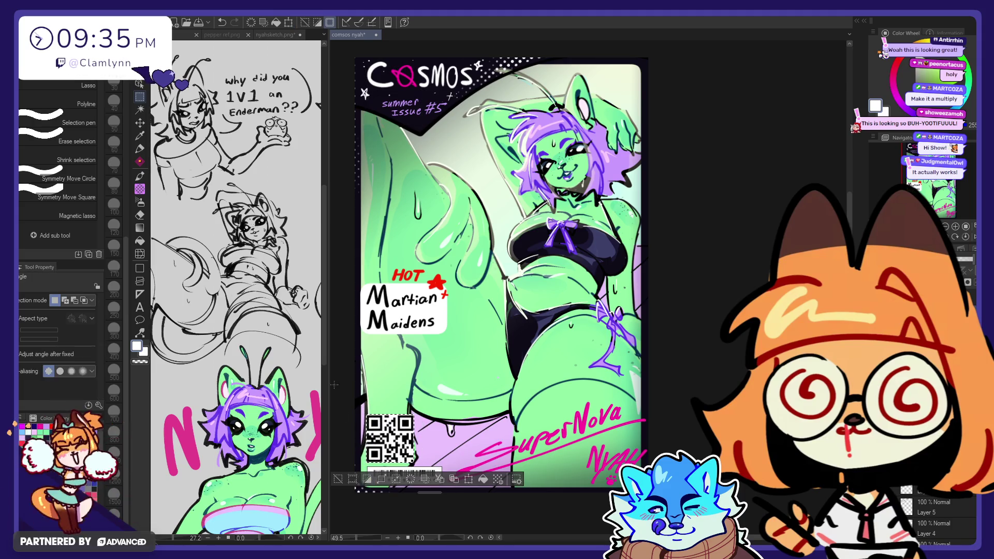
key("ctrl+d")
key("e")
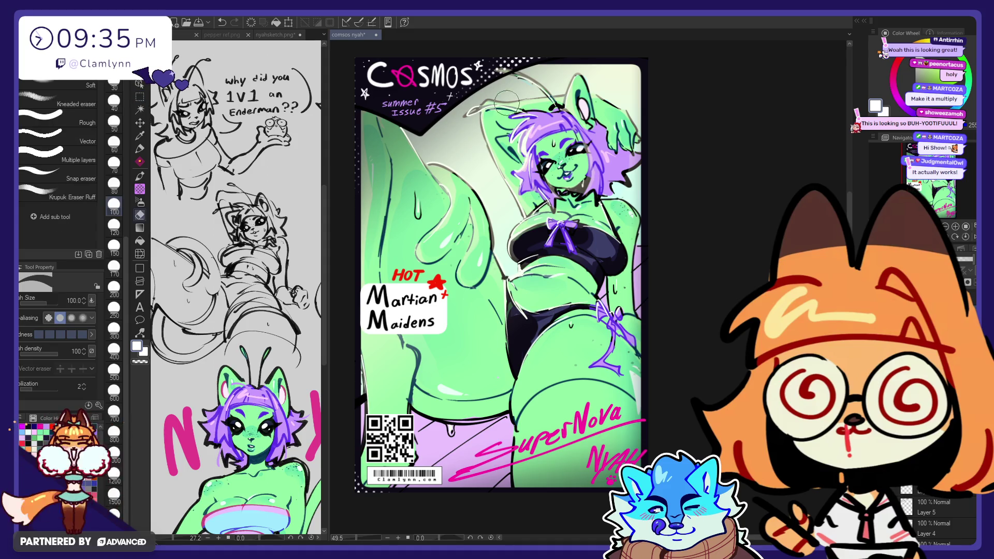
left_click(140, 123)
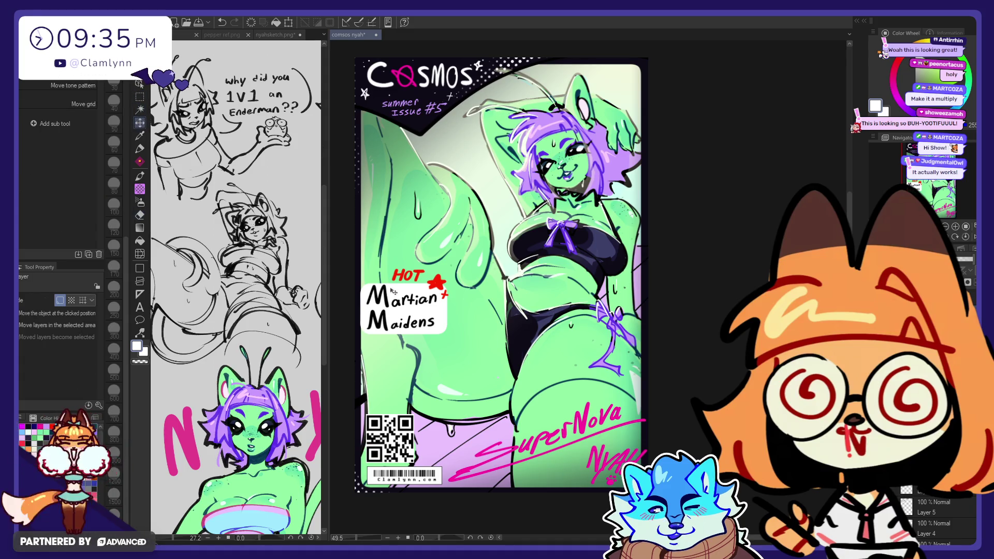
left_click_drag(431, 344, 433, 366)
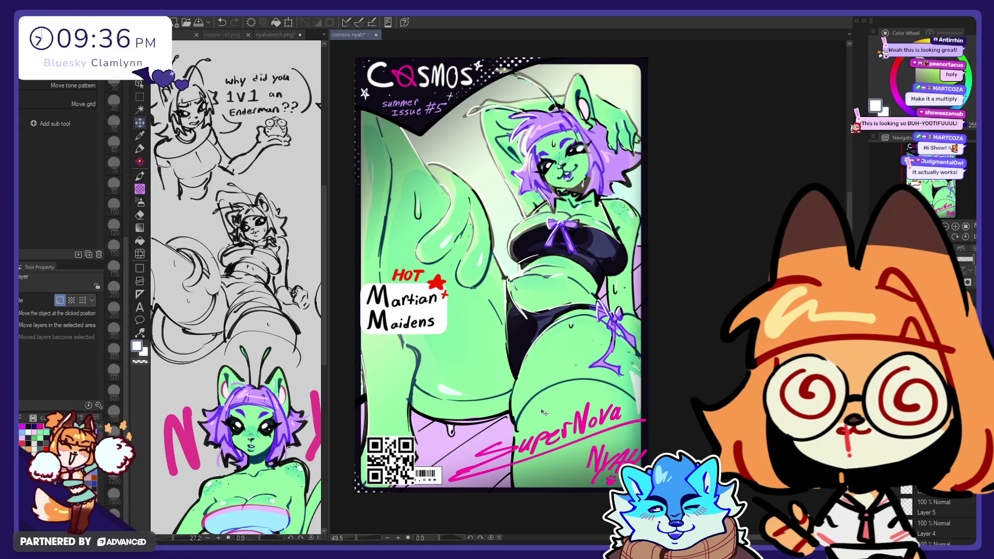
- Arrange the barcode to the right of the QR code along the bottom edge
left_click_drag(428, 475, 404, 427)
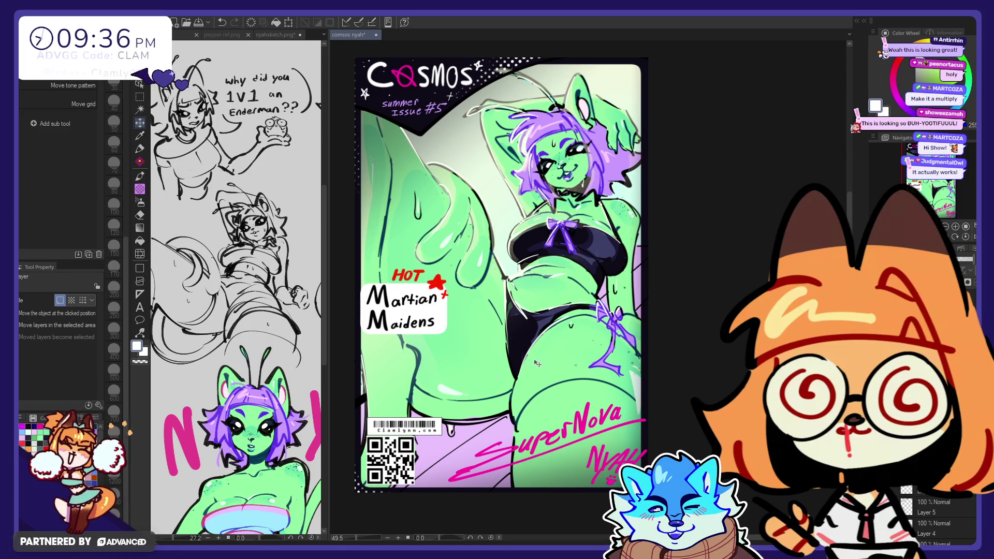
key("ctrl+z")
key("ctrl+z")
key("ctrl+z")
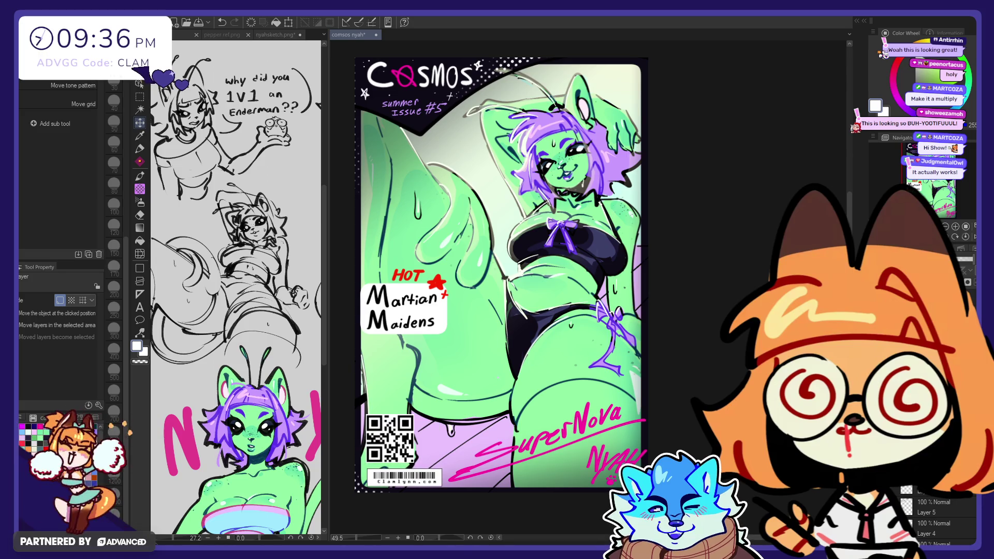
left_click_drag(584, 321, 543, 336)
left_click_drag(667, 373, 664, 372)
left_click_drag(591, 394, 646, 375)
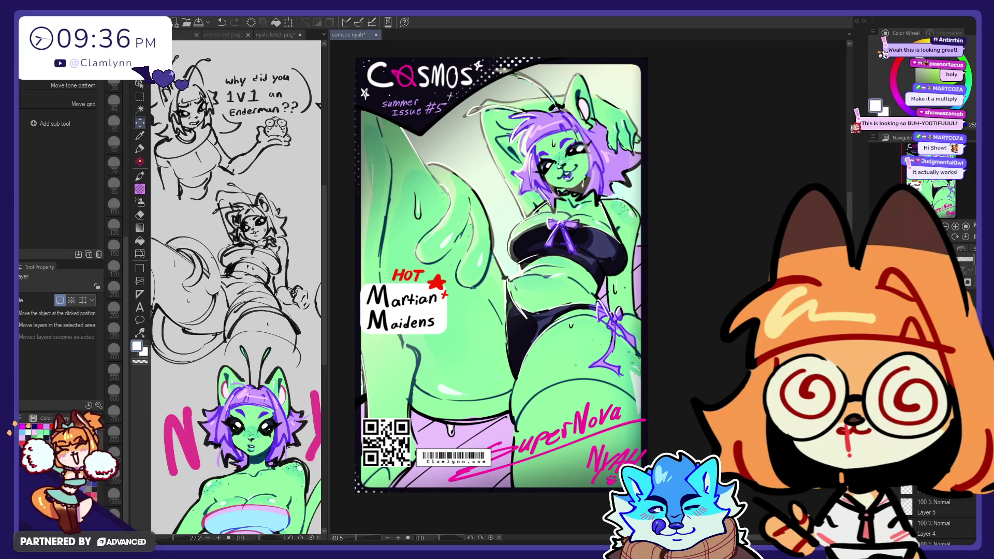
left_click_drag(522, 312, 527, 330)
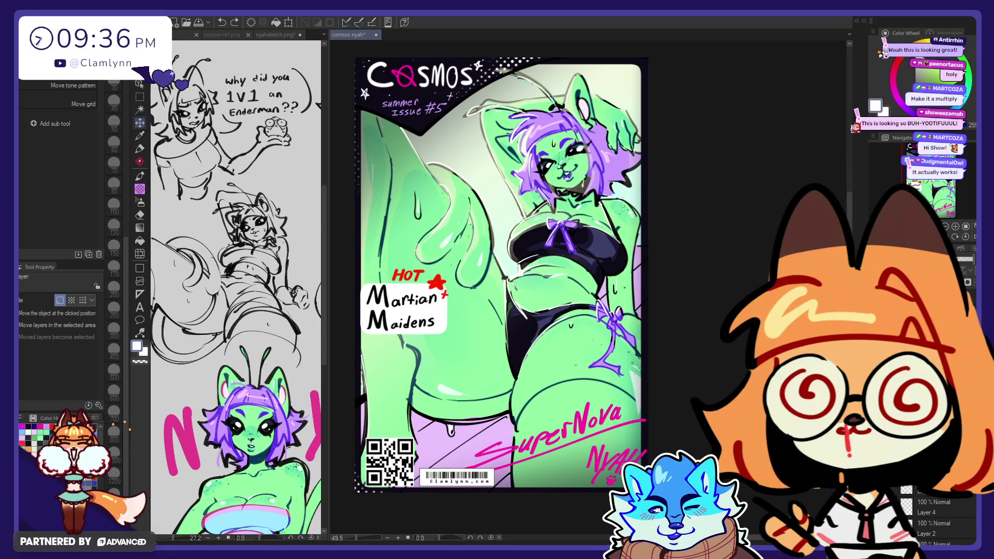
- Resize the barcode, shift the QR and barcode block left, and move the pink signature up-left
left_click(139, 97)
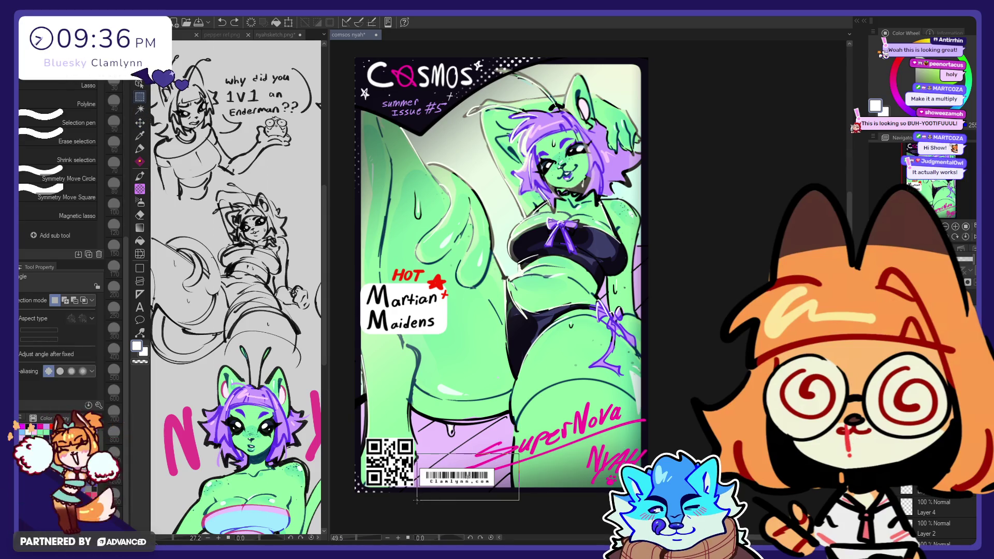
key("ctrl+t")
left_click_drag(499, 486, 495, 487)
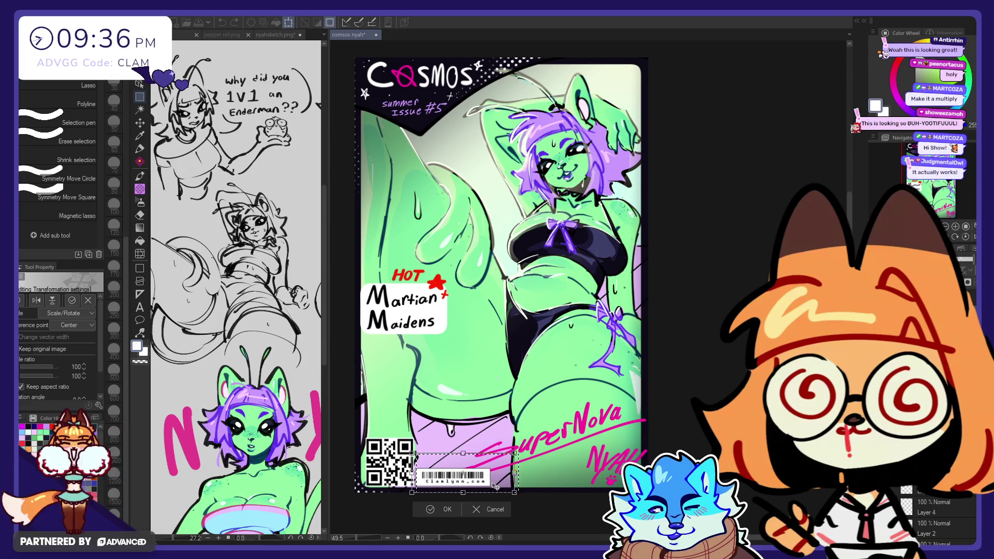
left_click(435, 510)
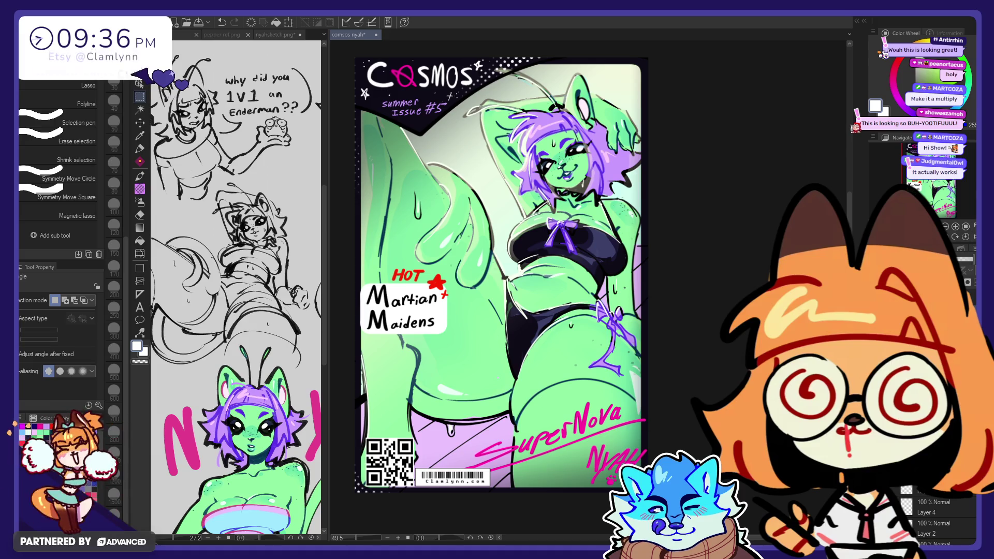
left_click(139, 122)
left_click_drag(649, 376, 635, 376)
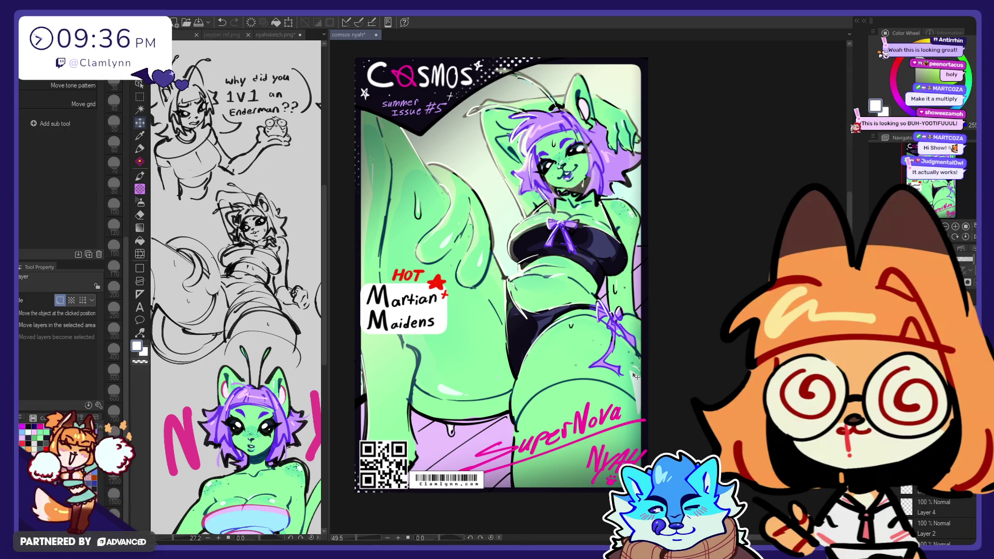
left_click(580, 441, "ctrl")
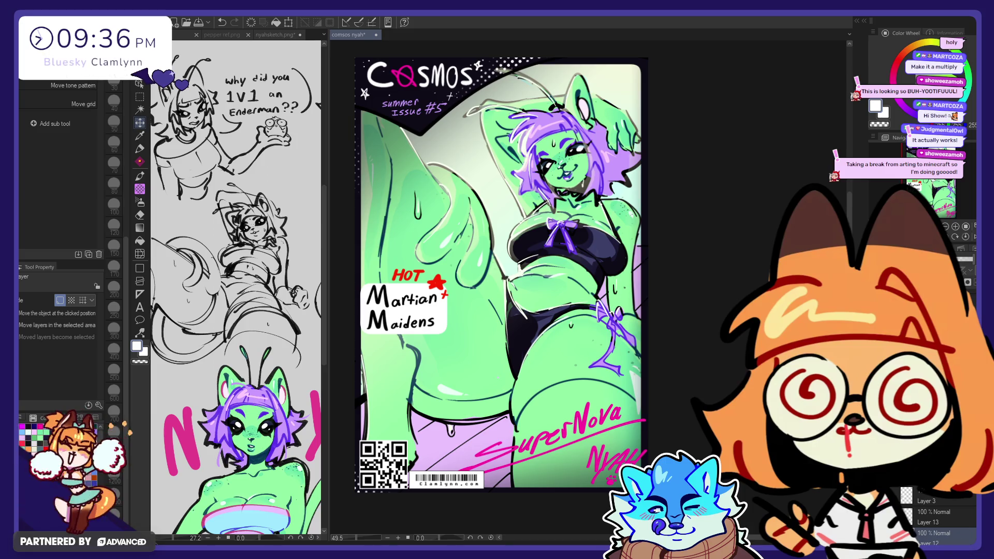
left_click_drag(549, 435, 531, 419)
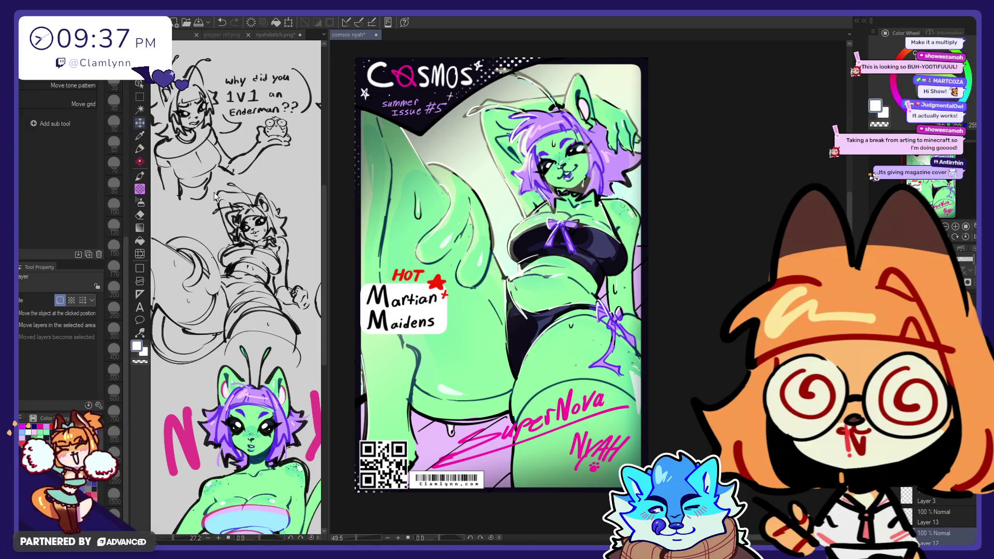
- Lasso and transform the NYAH signature, then select the Martian Maidens title box for transforming
left_click(141, 98)
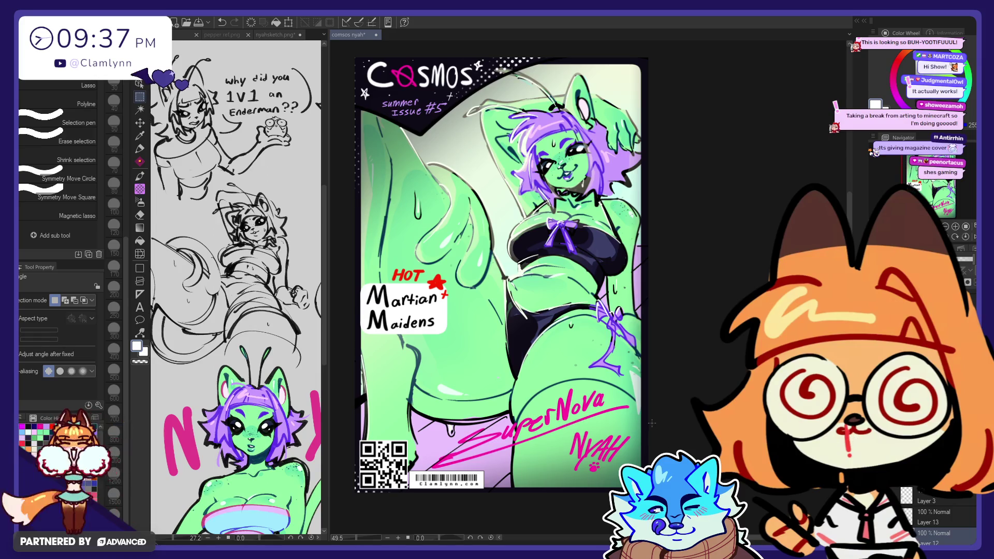
left_click(83, 85)
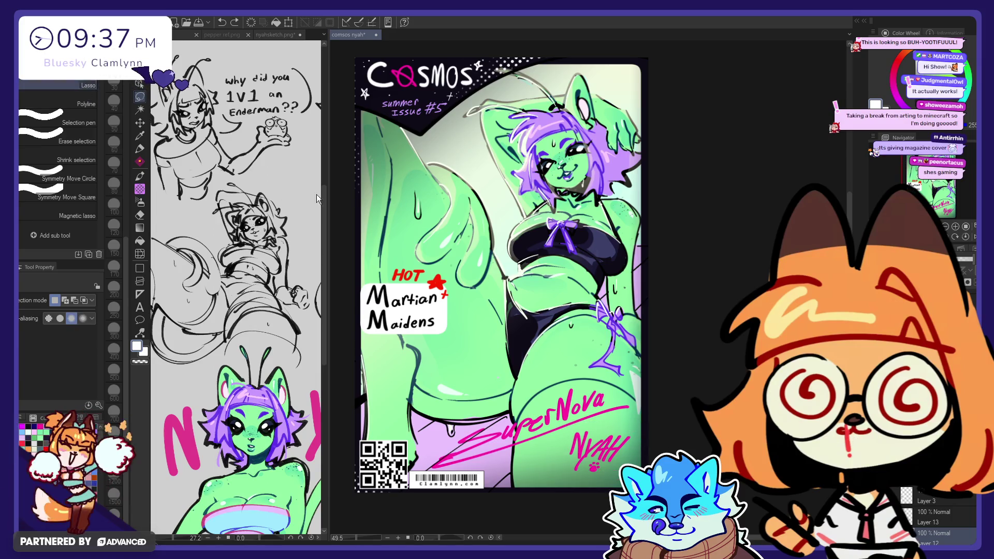
left_click_drag(610, 493, 600, 499)
key("ctrl+t")
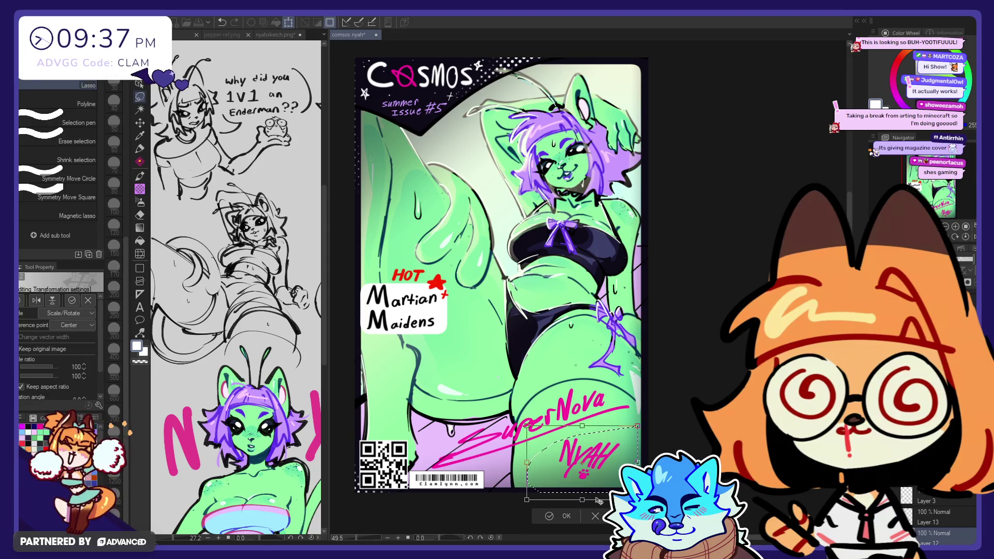
key("Return")
key("ctrl+d")
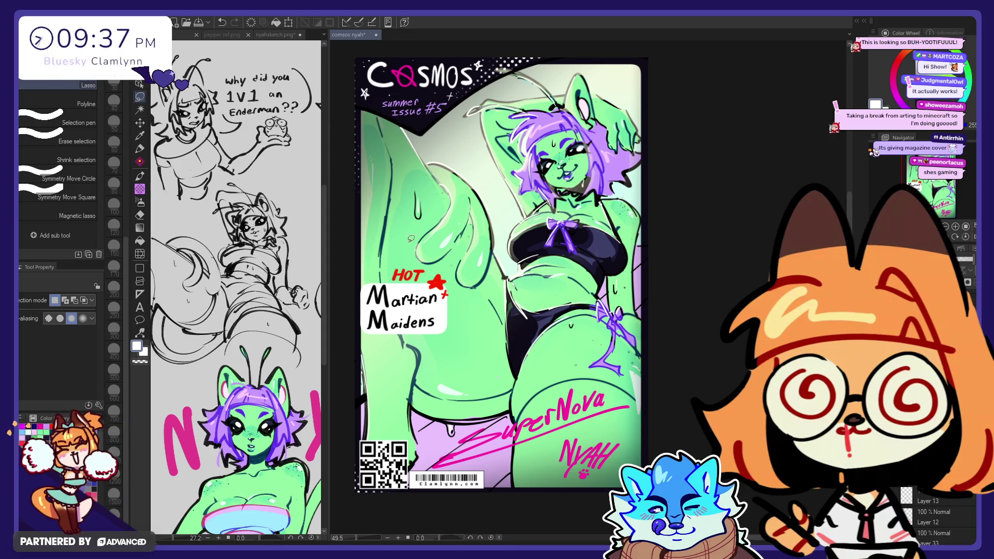
left_click_drag(473, 349, 475, 355)
left_click(472, 387)
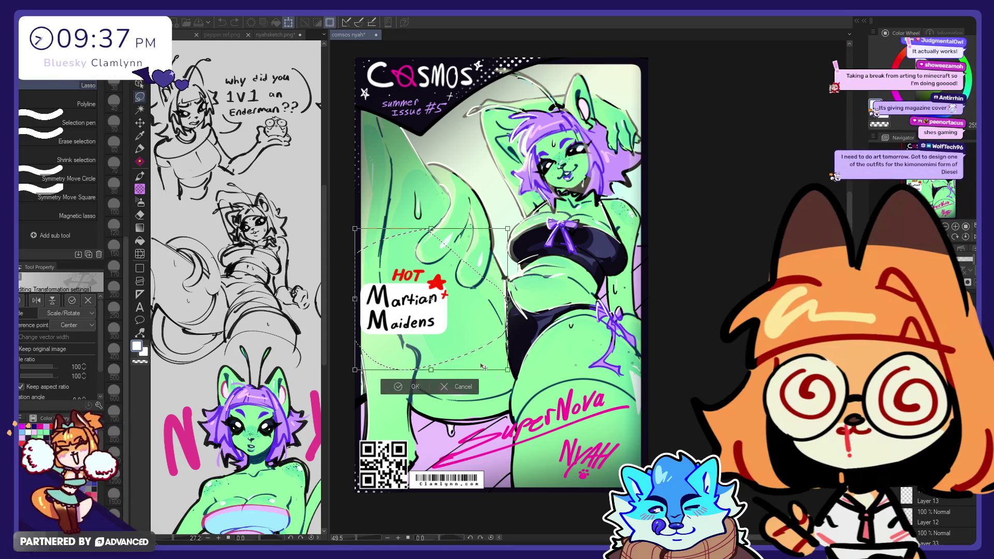
- Finish the title-area transform and sample the signature's pink as the pen colour
left_click(463, 387)
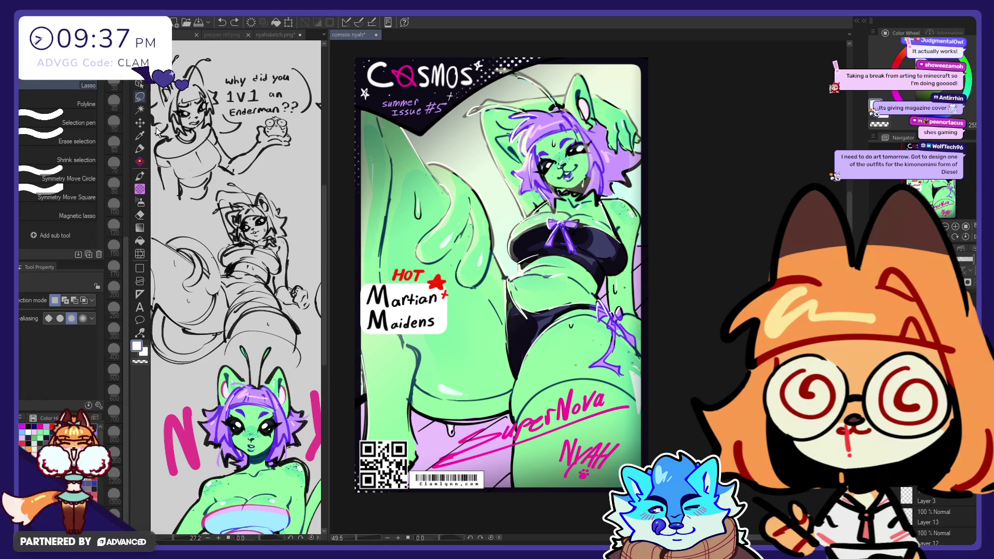
left_click(139, 148)
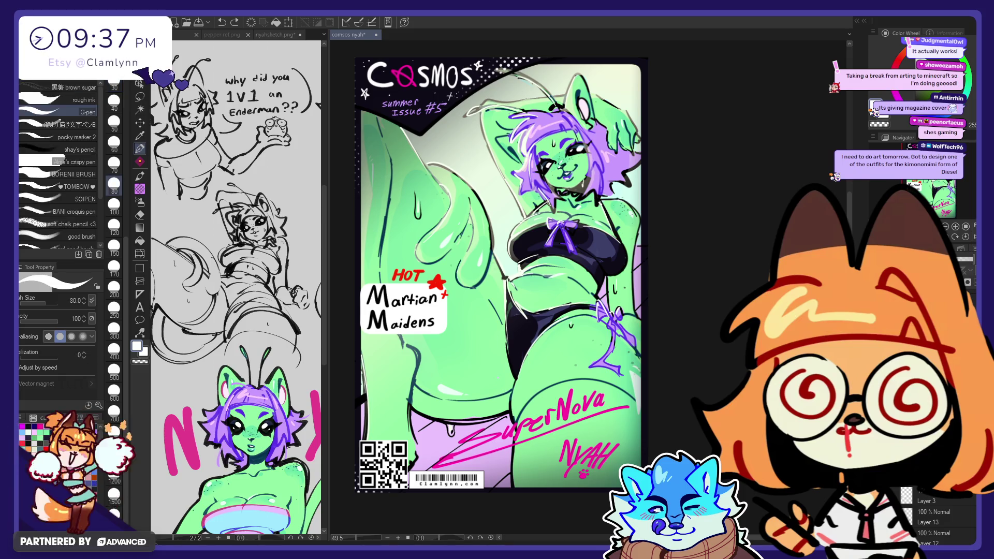
left_click(559, 443, "alt")
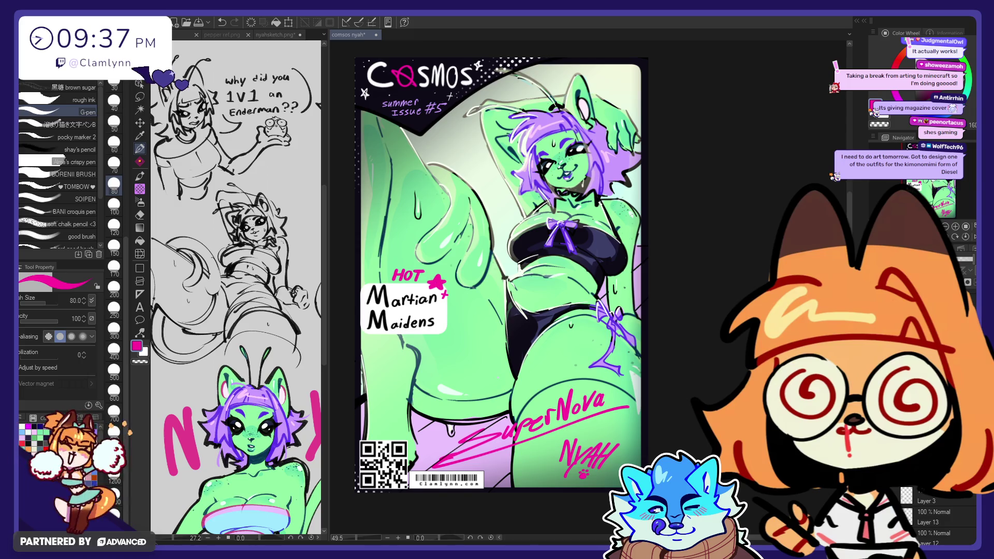
- Select the whole Hot Martian Maidens label and move it down and right
left_click(140, 122)
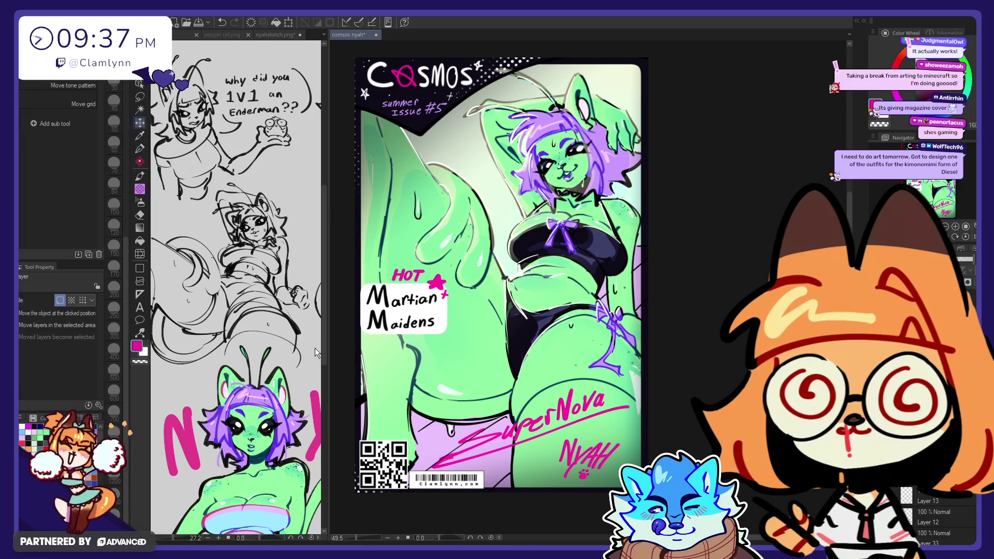
left_click(140, 96)
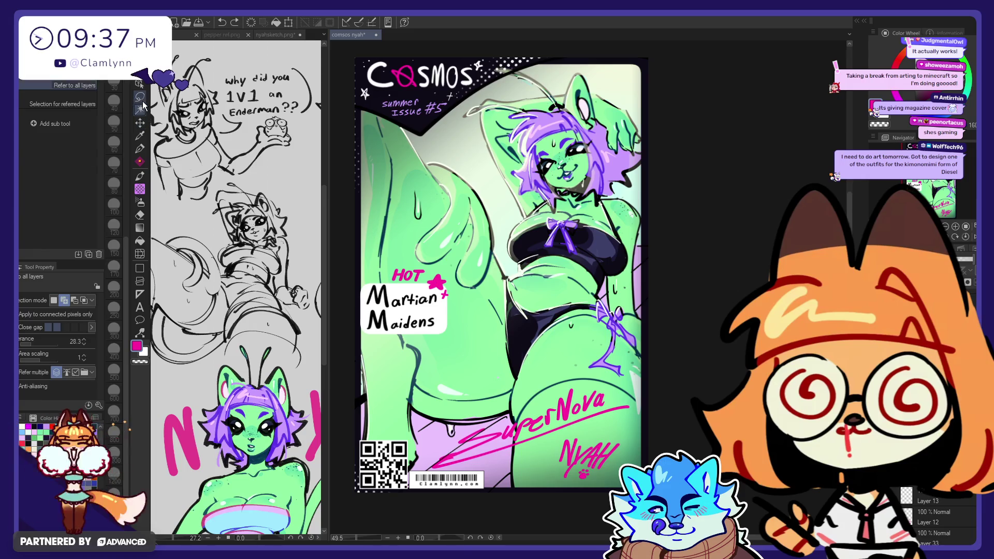
left_click_drag(365, 248, 515, 343)
left_click_drag(364, 342, 355, 375)
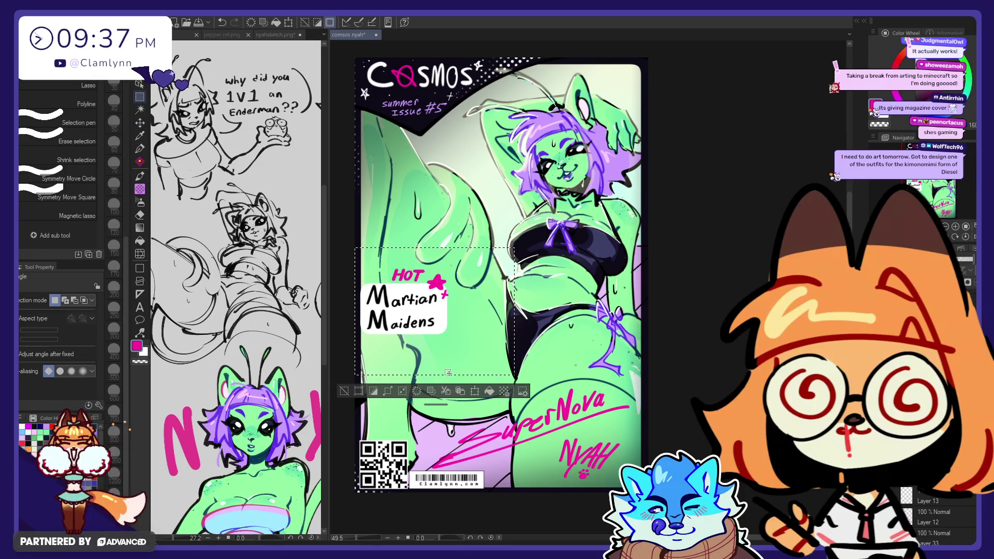
left_click(475, 391)
mouse_move(461, 360)
left_mouse_down()
mouse_move(446, 252)
mouse_move(472, 399)
left_mouse_up()
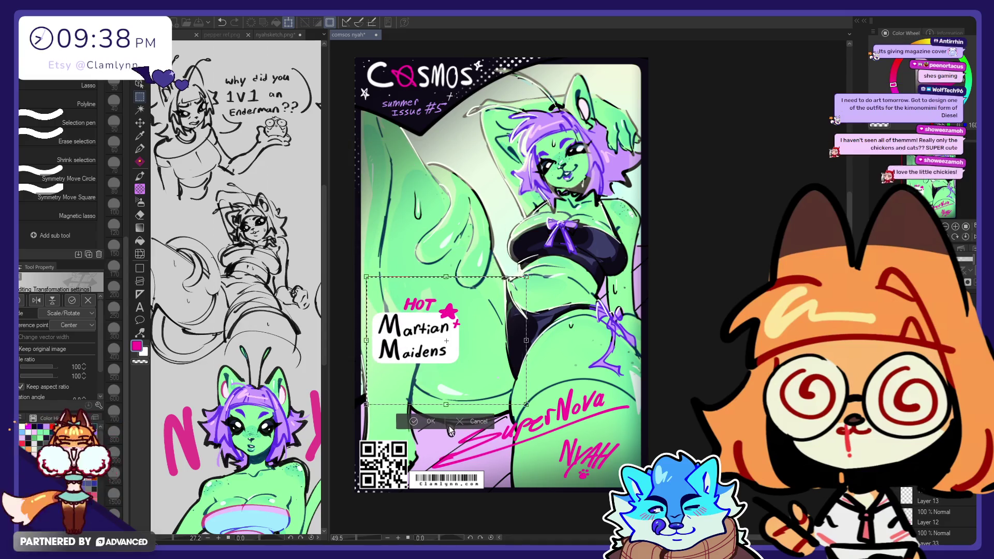
left_click(434, 424)
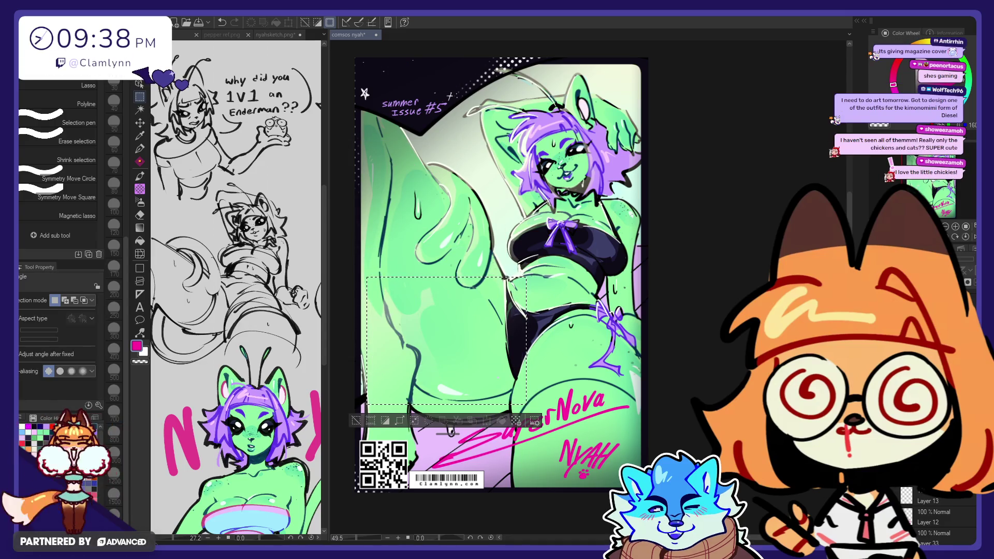
- Toggle the title and label layer visibility and clear the selection
left_click(955, 511)
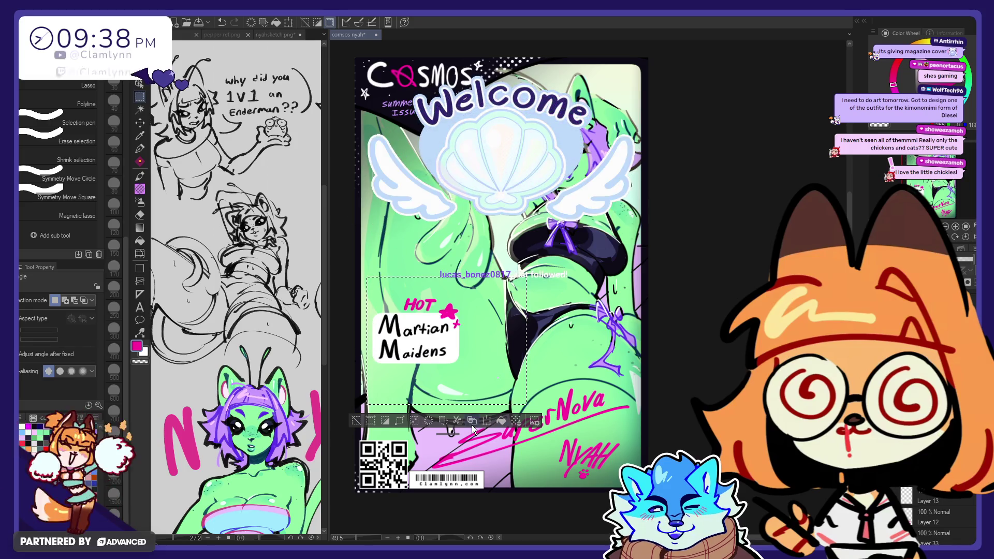
key("e")
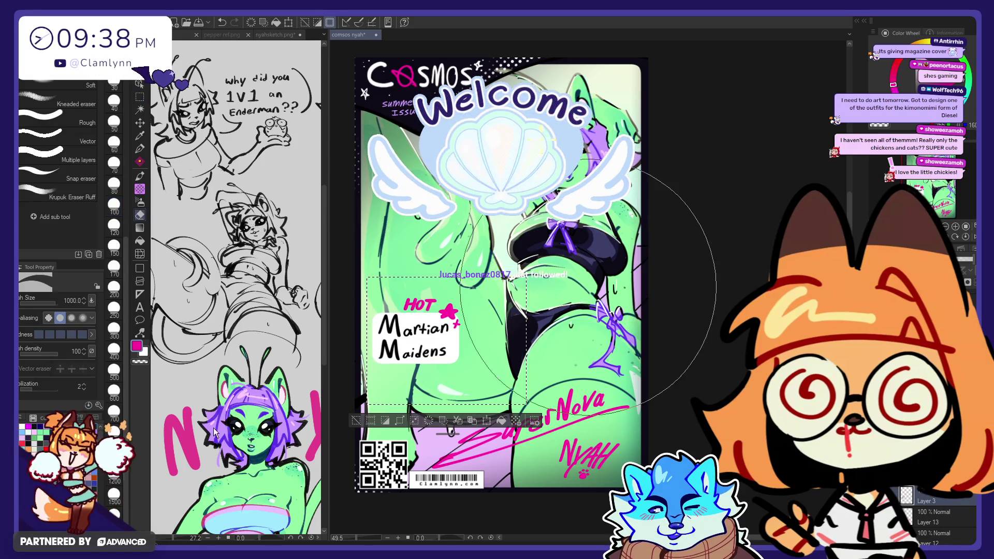
key("m")
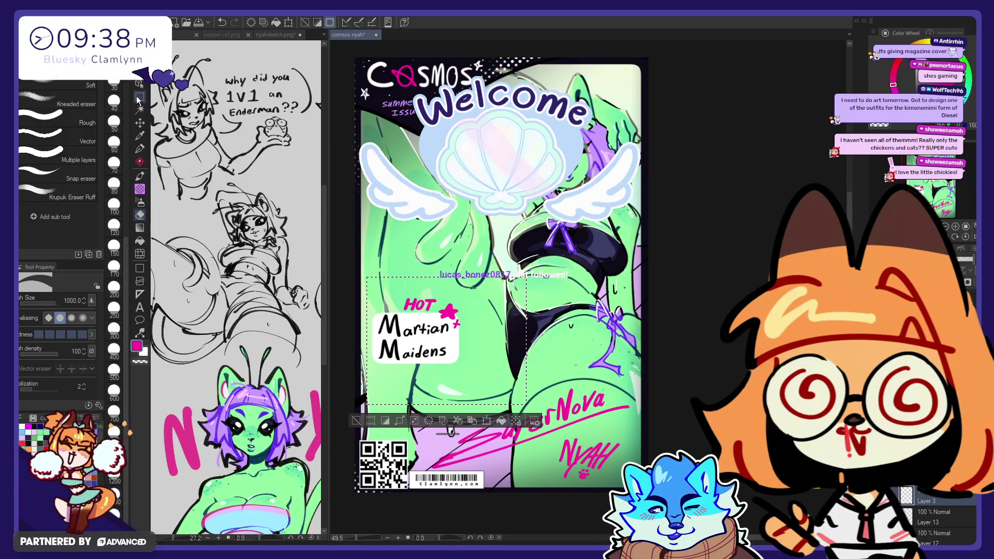
key("ctrl+d")
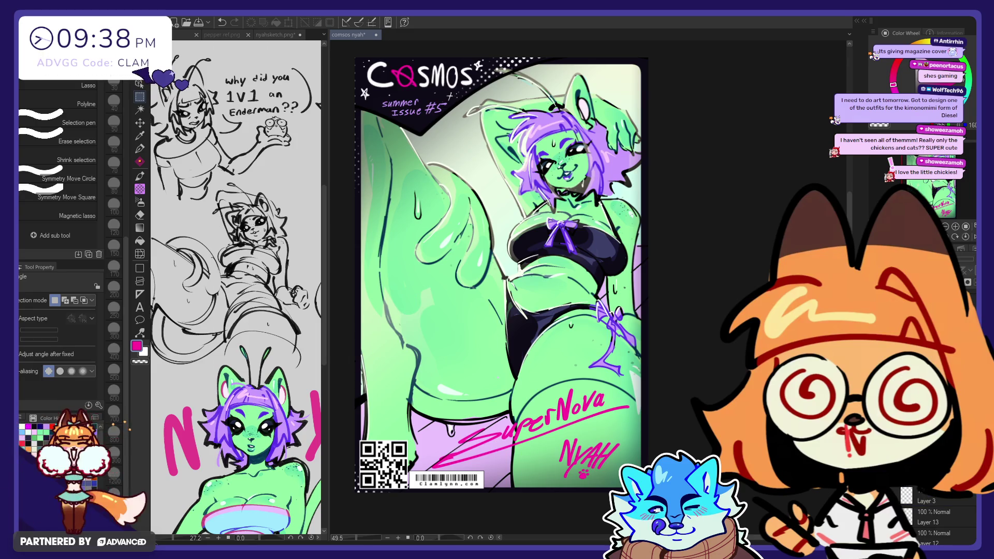
- Undo the last two stray strokes on the figure and sample the green skin colour for the pen
left_click(429, 317, "ctrl+shift")
key("e")
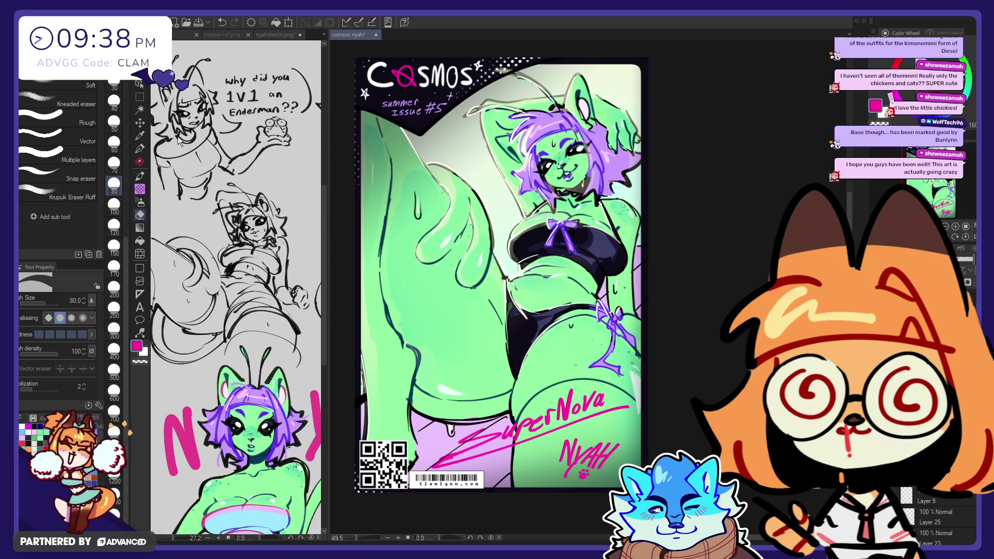
left_click(141, 152)
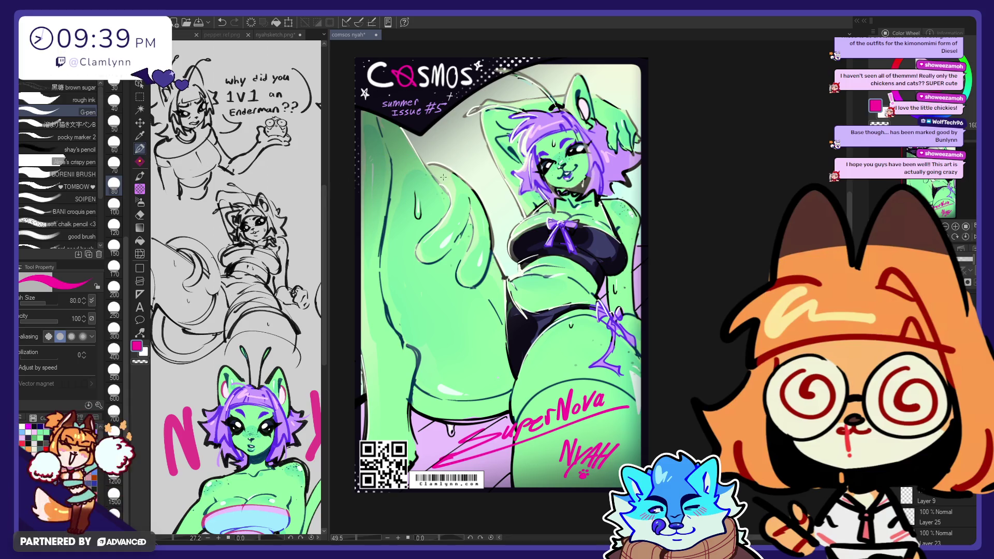
key("e")
key("ctrl+z")
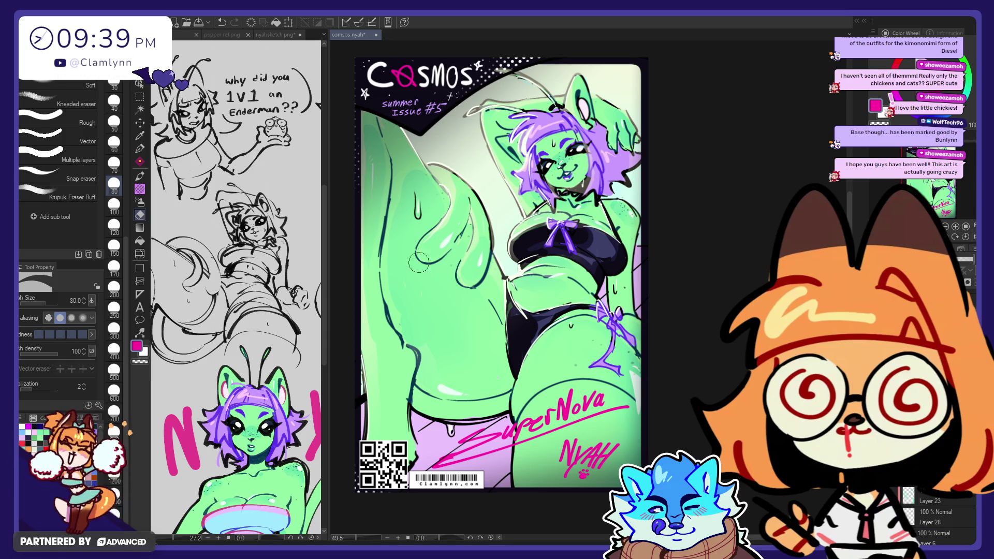
key("ctrl+z")
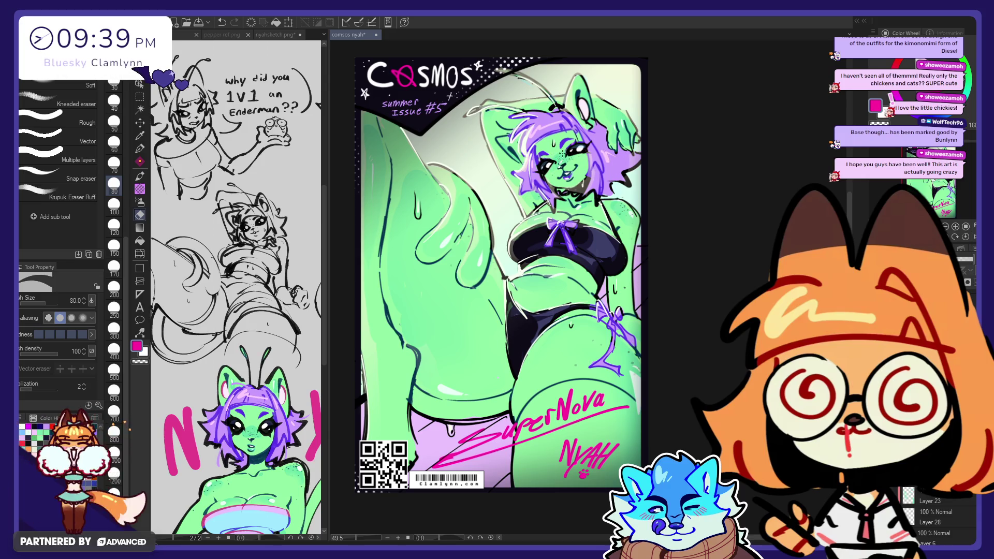
left_click(562, 154, "alt")
left_click(140, 149)
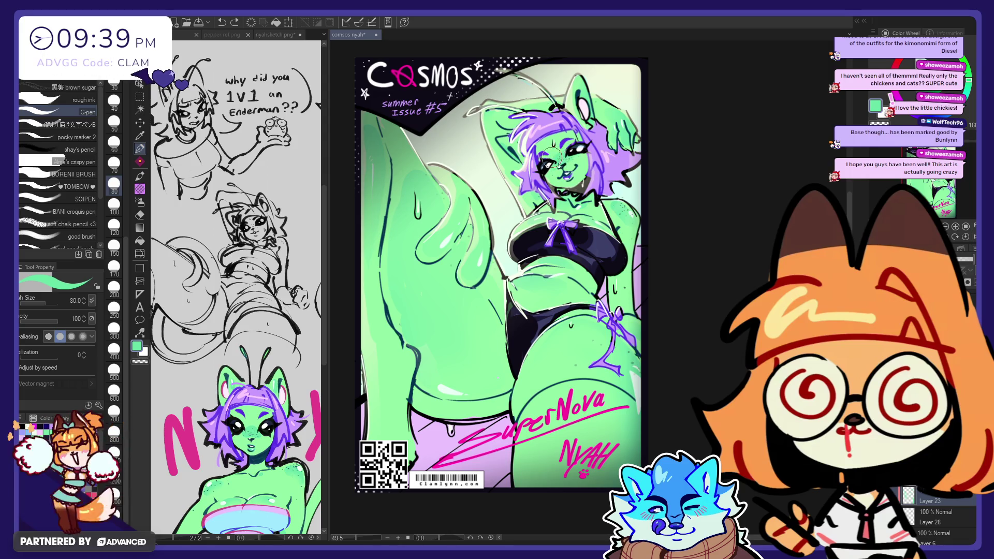
- Set the brush size to 50 and mix a darker teal-green at hue 95 for outline accents
left_click(114, 122)
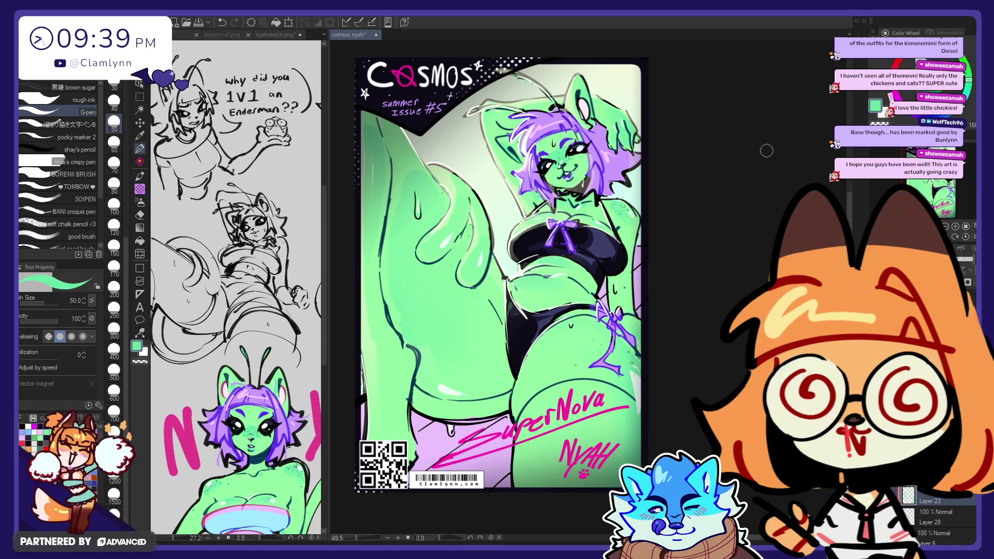
left_click_drag(609, 153, 569, 139)
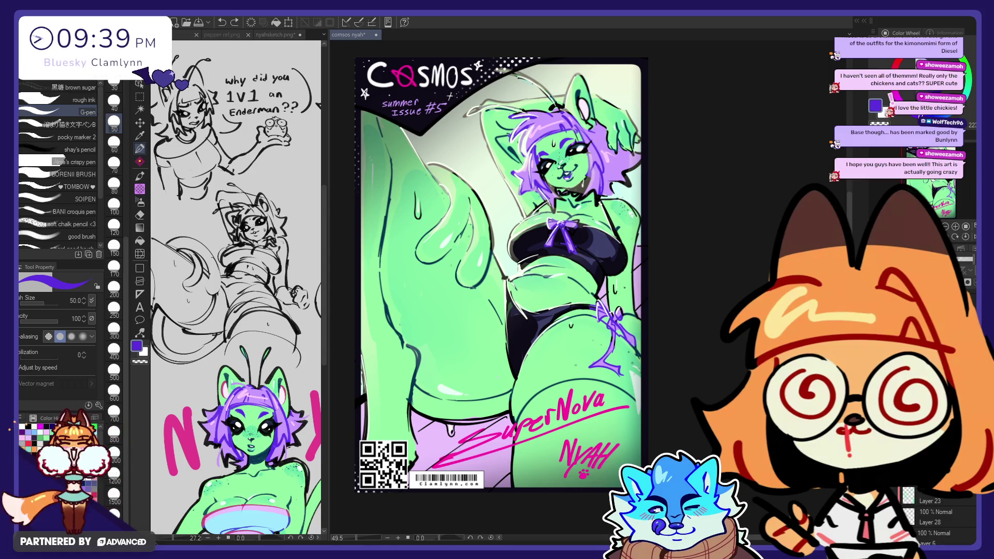
left_click(927, 103)
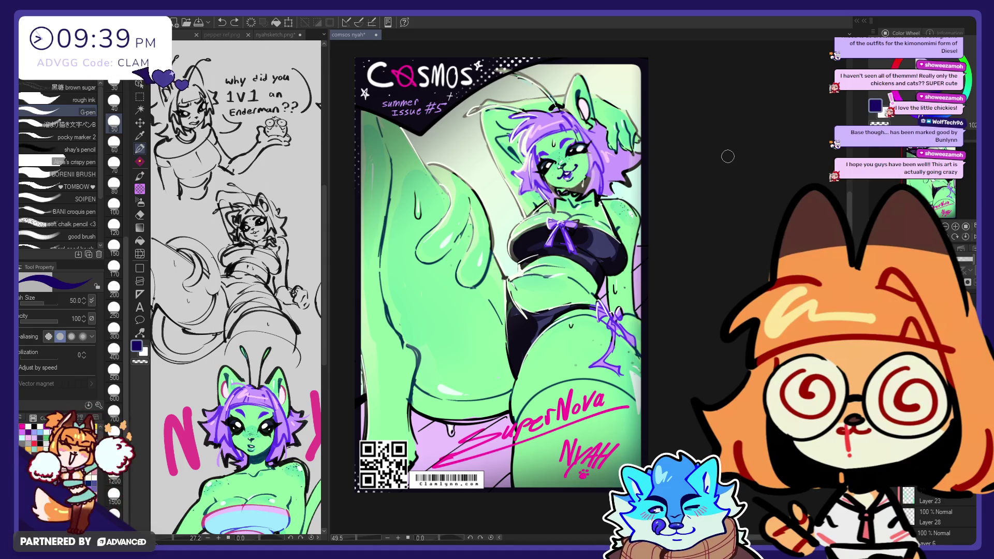
left_click(577, 102, "alt")
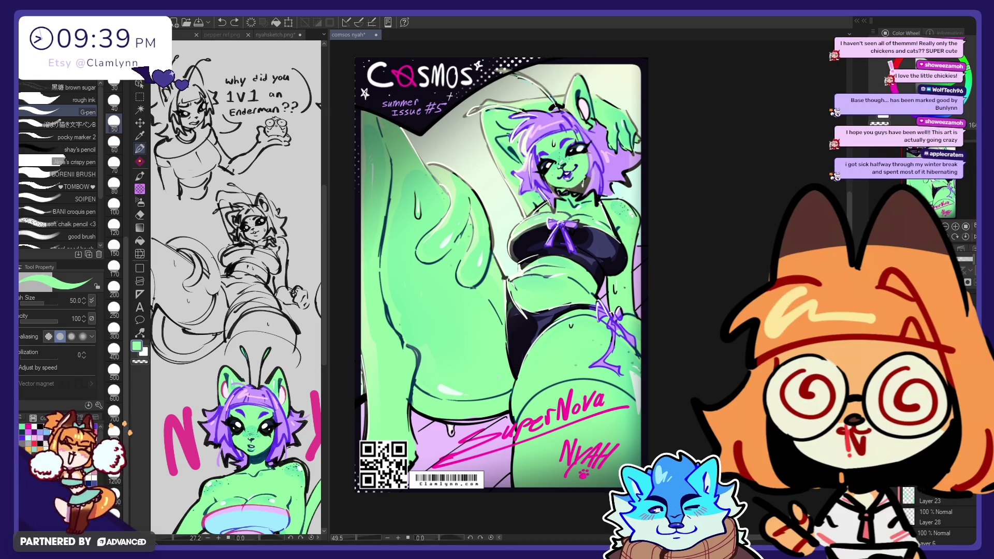
left_click(970, 78)
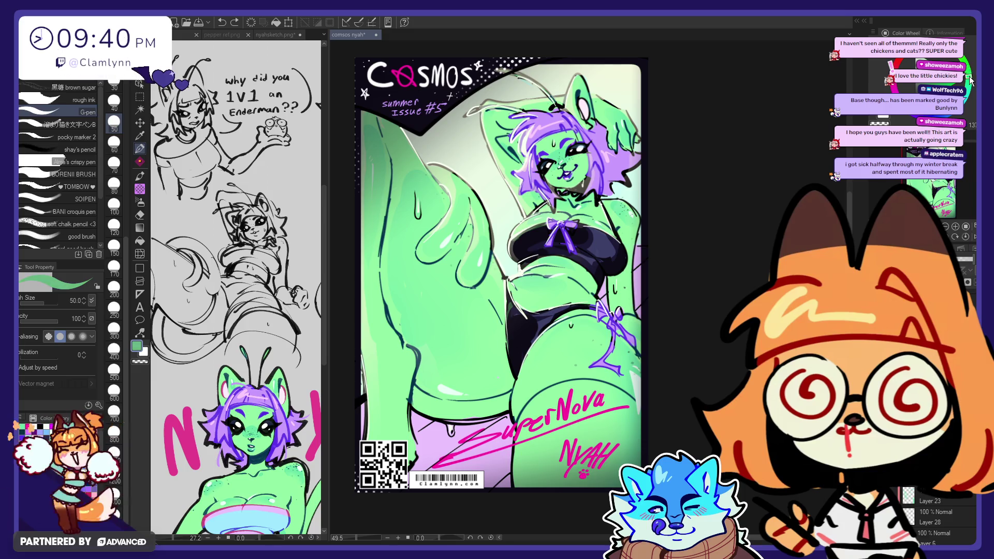
left_click(570, 176, "alt")
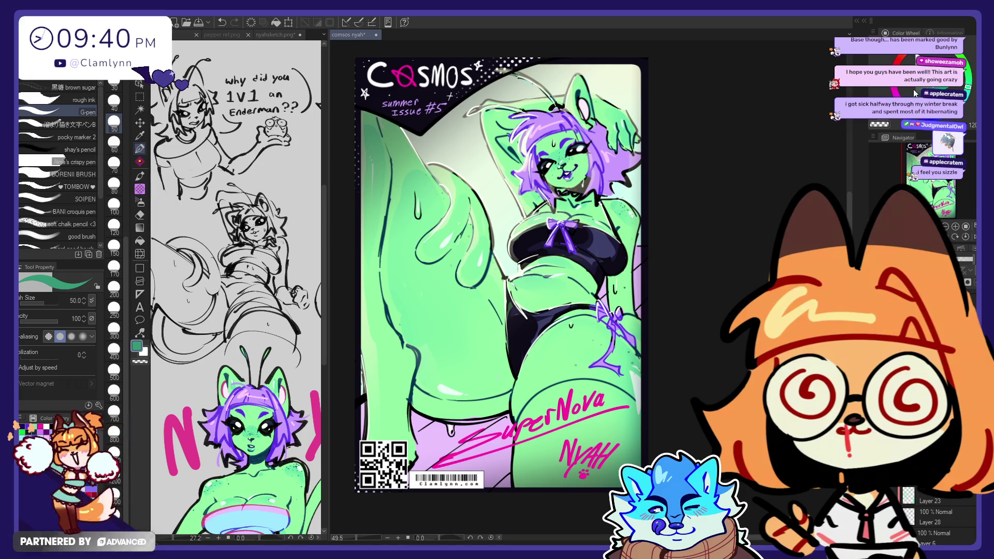
left_click(968, 96)
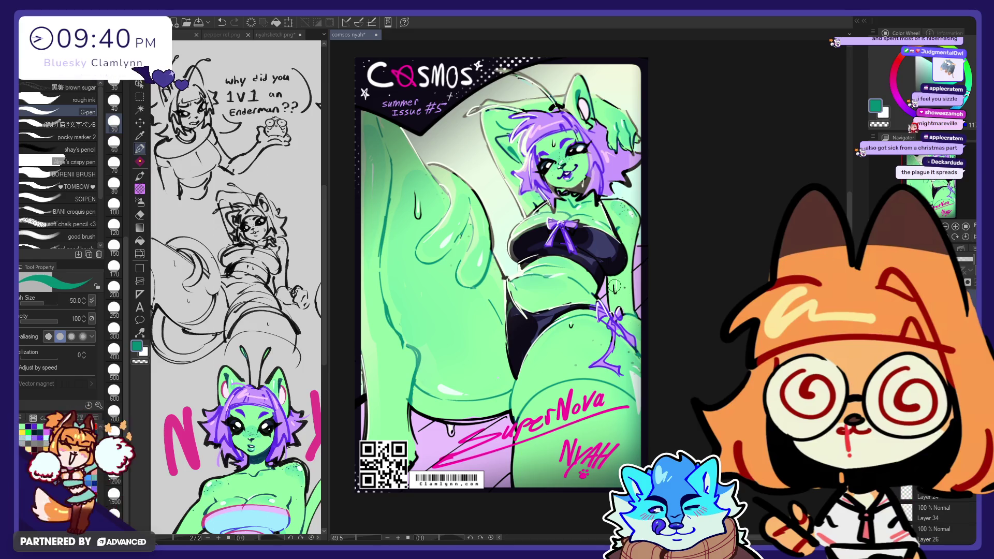
- Pick a bright green and lighten it to pale green for skin highlights
left_click(950, 70)
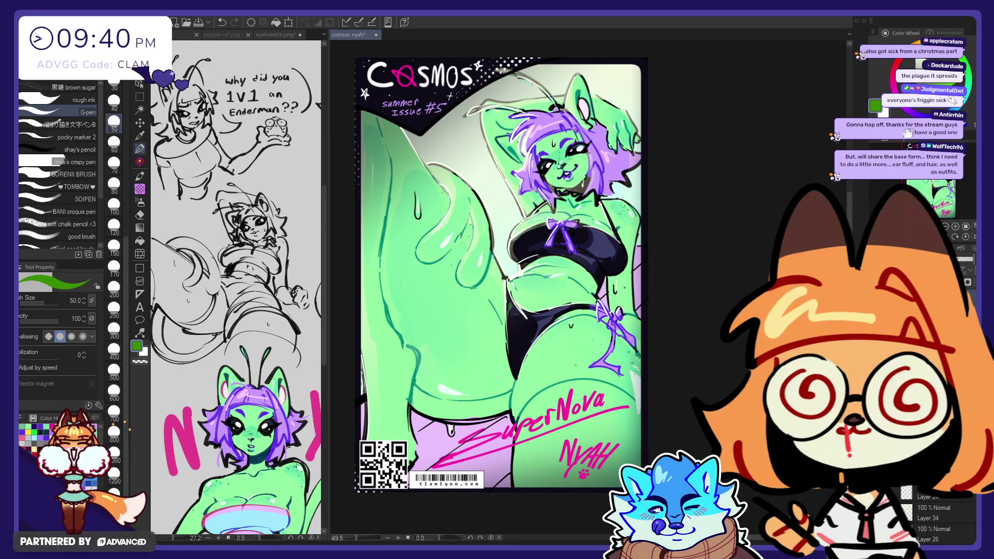
left_click(950, 70)
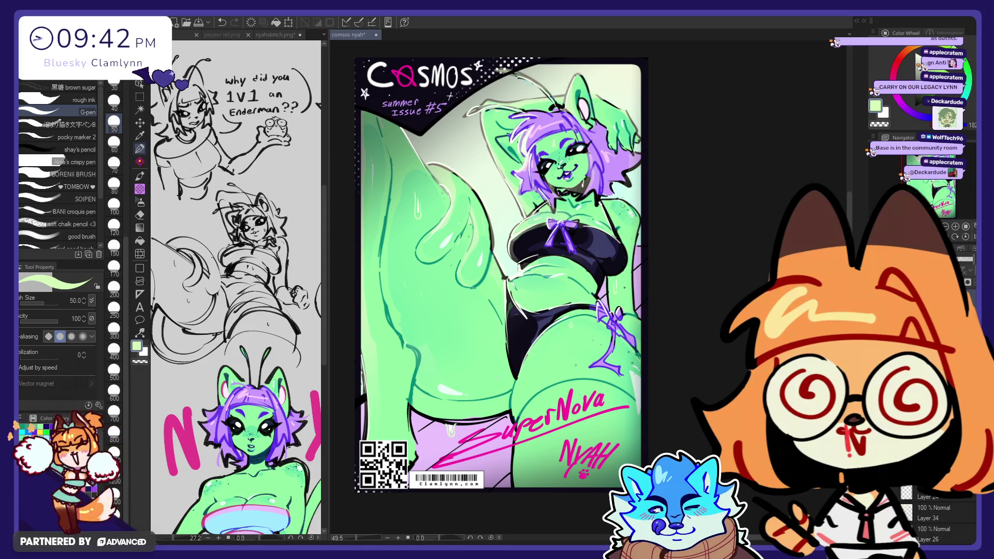
- Try the cross-stitch decoration brush at the lower left, then undo the marks
scroll(932, 515, "down", 5)
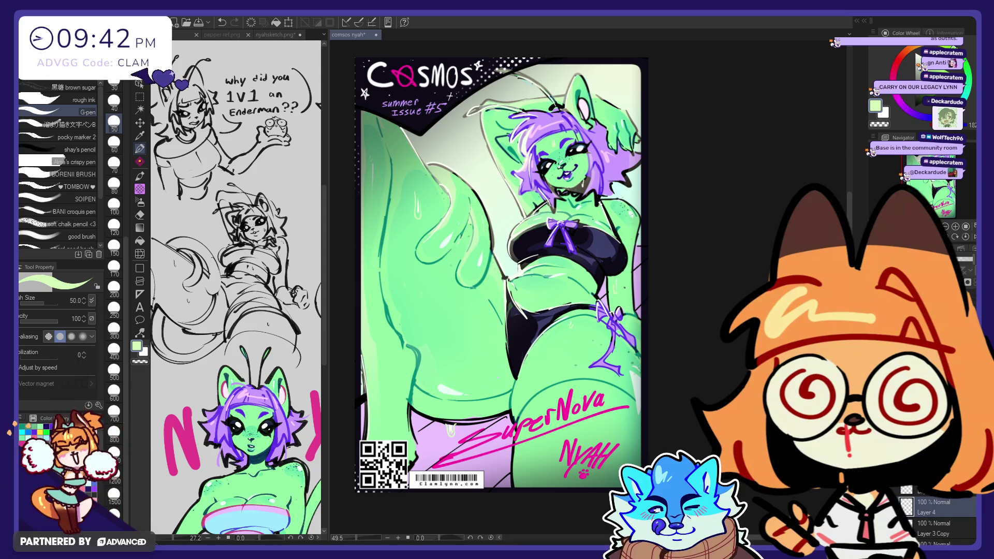
scroll(933, 518, "up", 1)
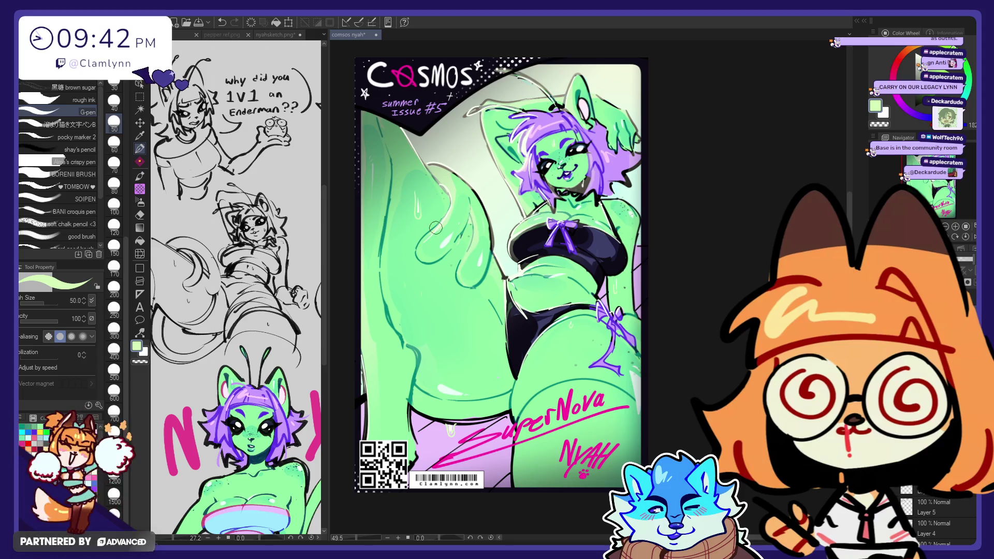
left_click(139, 190)
left_click(78, 156)
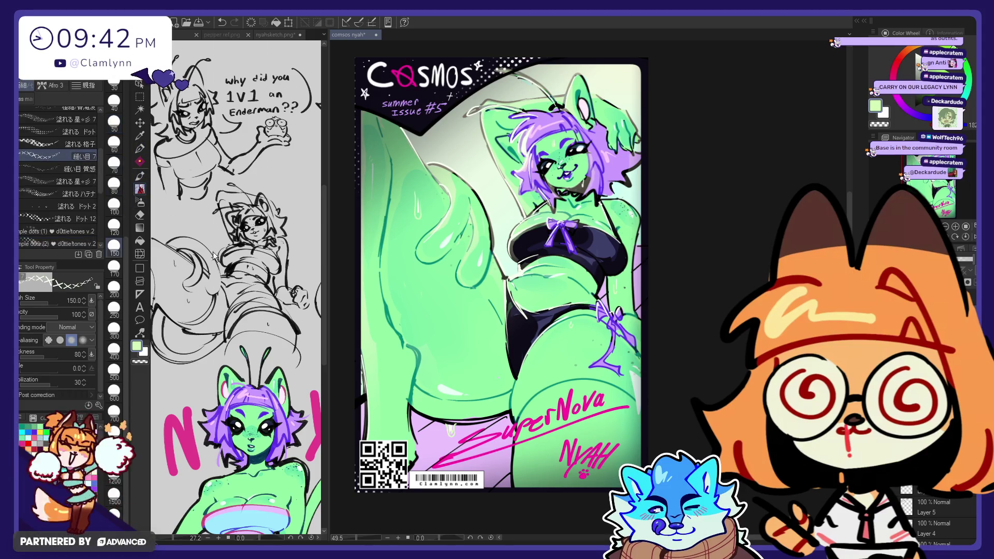
left_click_drag(362, 414, 393, 456)
left_click_drag(409, 419, 466, 461)
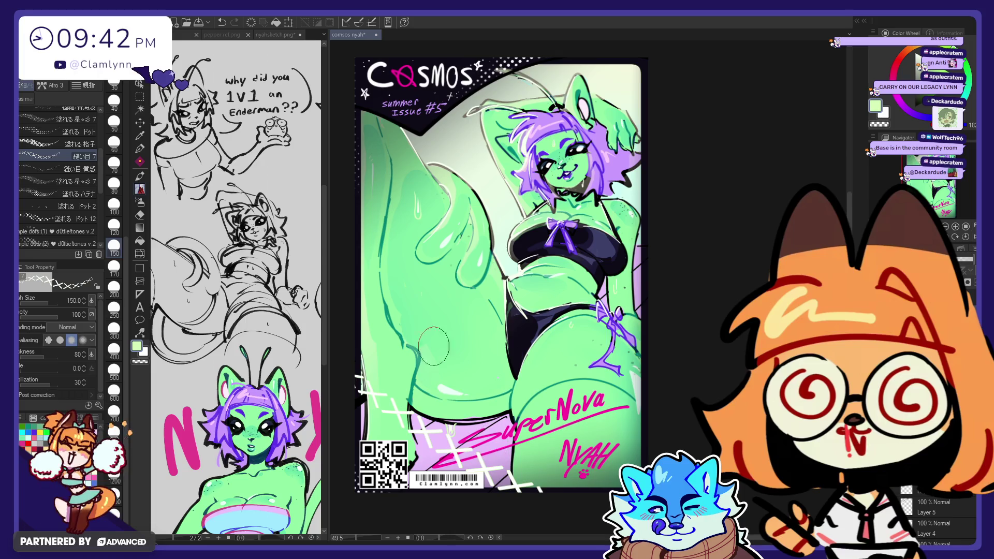
key("ctrl+z")
key("ctrl+z")
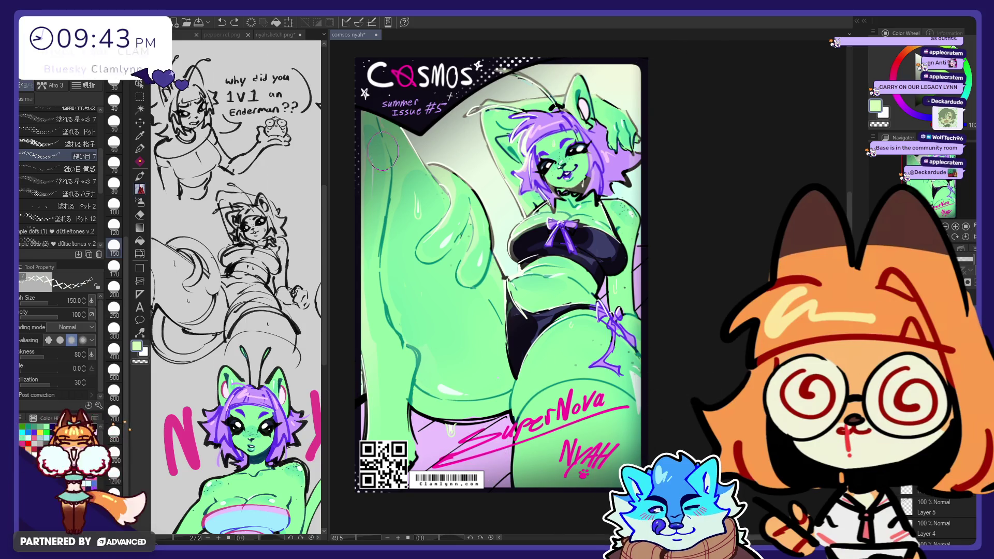
- Make both main and secondary colours bright red and try a row of red cross marks
left_click(903, 54)
left_click(950, 65)
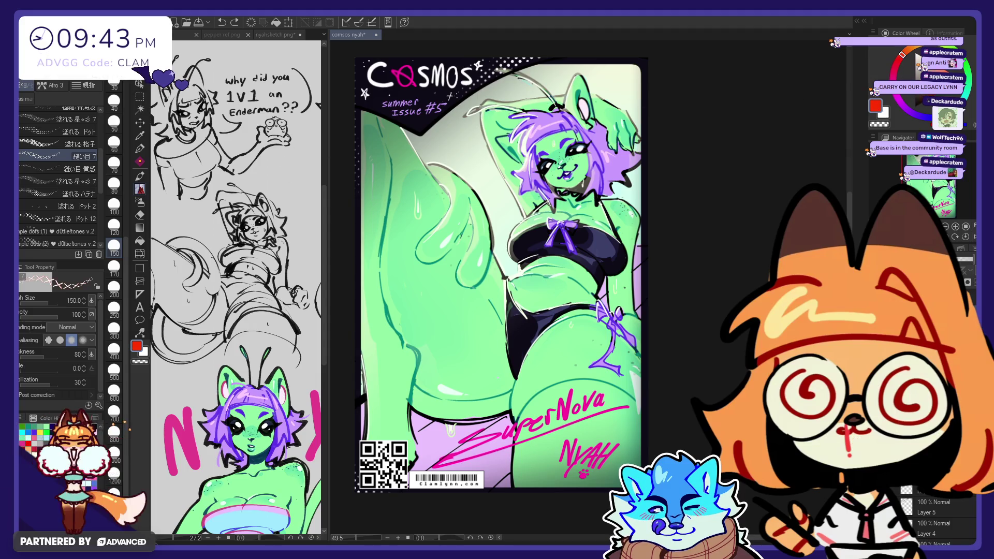
left_click(899, 65)
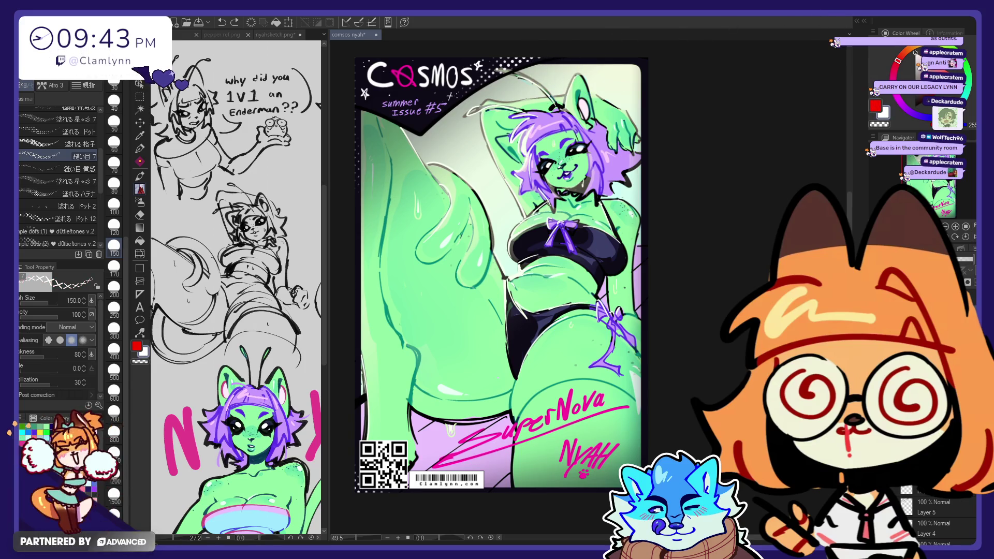
left_click(875, 107)
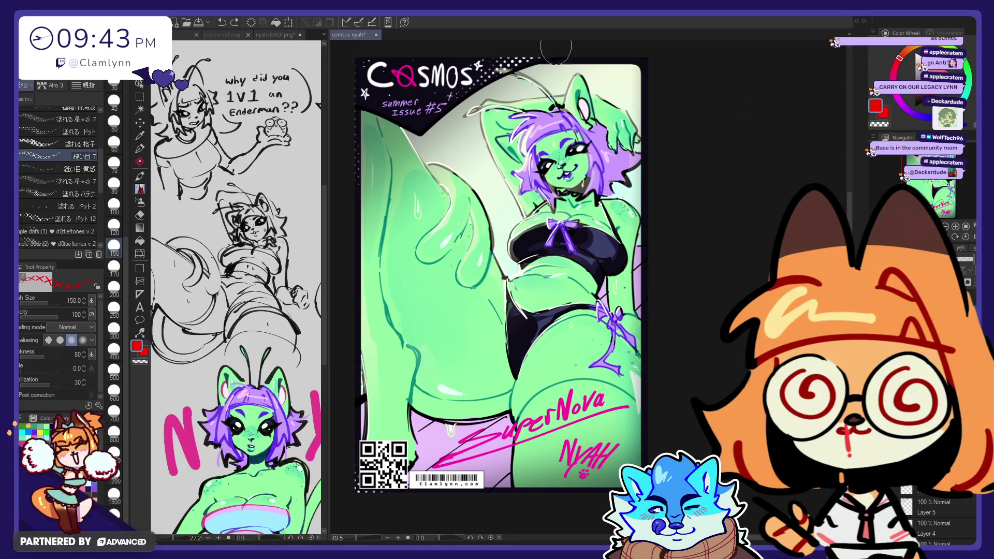
left_click_drag(544, 82, 635, 82)
- Redraw the red XXX marks across the cover top and nudge them
key("ctrl+z")
left_click_drag(517, 78, 641, 78)
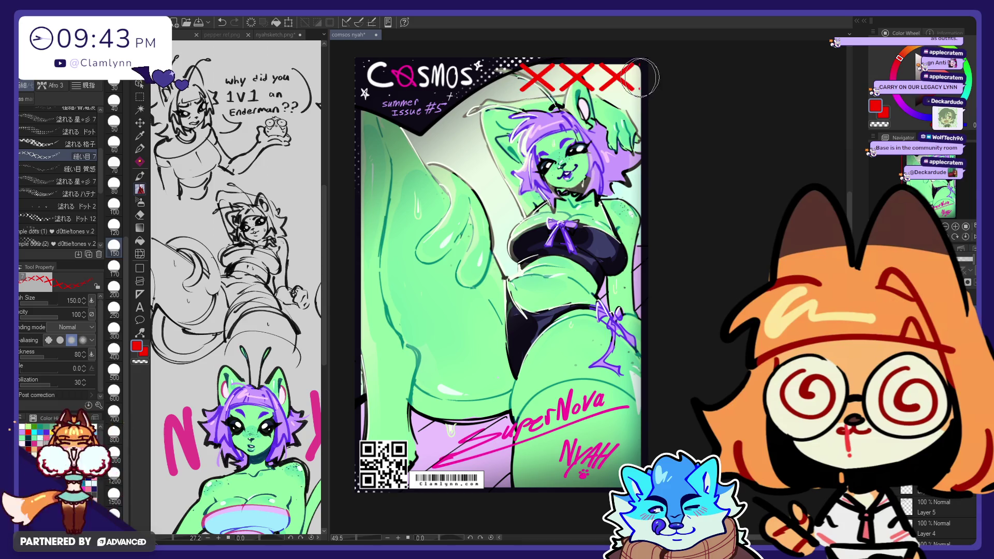
key("e")
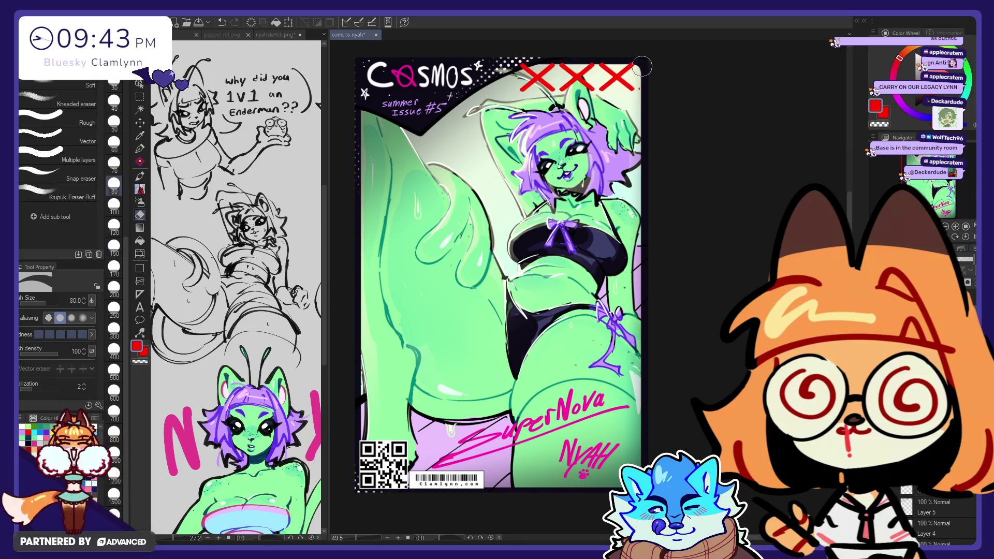
left_click(141, 123)
mouse_move(604, 190)
left_mouse_down()
mouse_move(614, 198)
mouse_move(670, 82)
mouse_move(589, 205)
mouse_move(587, 114)
mouse_move(649, 67)
left_mouse_up()
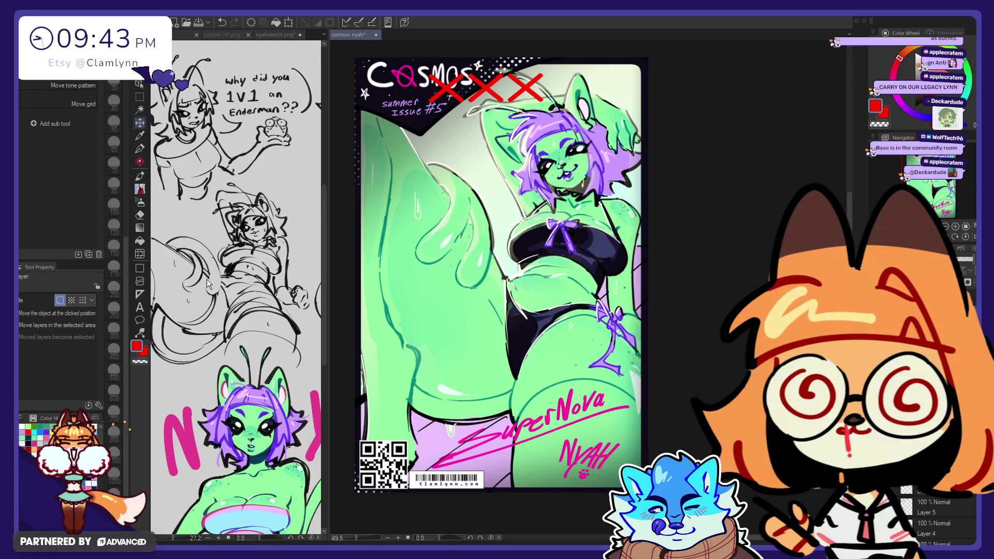
- Shrink the XXX marks to about half size and settle them in the top-right corner
key("ctrl+t")
left_click_drag(545, 103, 481, 94)
left_click(439, 111)
mouse_move(440, 163)
left_mouse_down()
mouse_move(589, 170)
mouse_move(601, 147)
left_mouse_up()
key("ctrl+t")
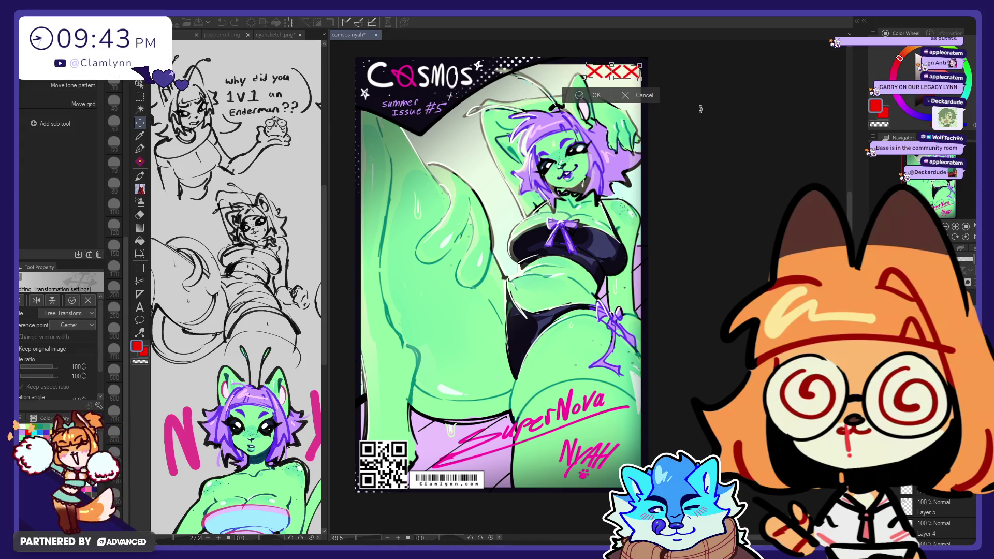
left_click(594, 98)
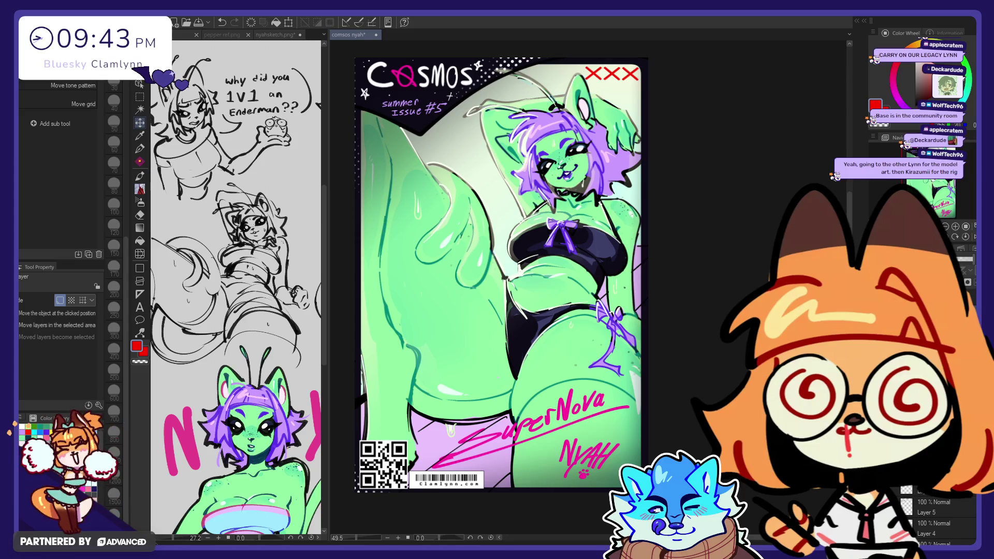
key("ctrl+t")
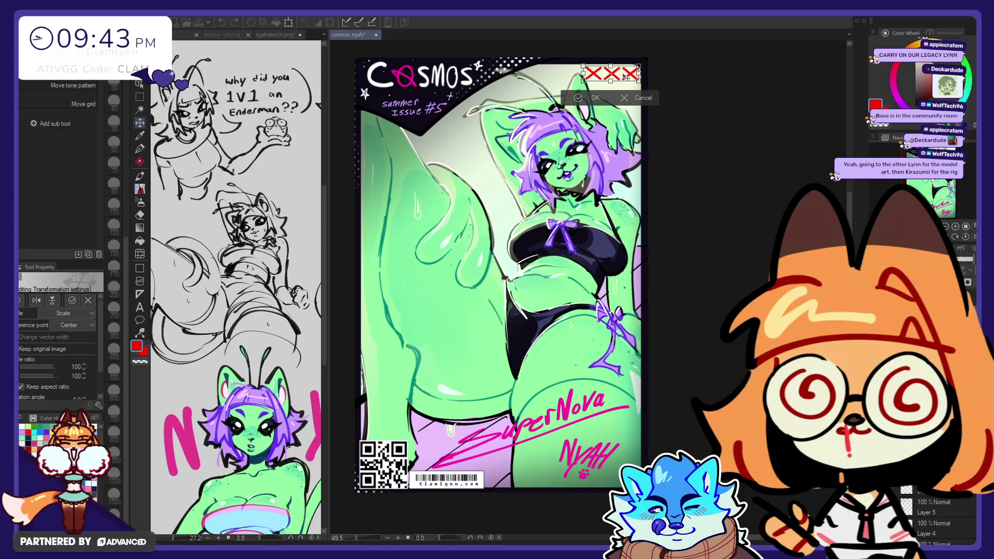
mouse_move(595, 74)
left_mouse_down()
mouse_move(394, 139)
mouse_move(437, 98)
mouse_move(529, 67)
mouse_move(453, 396)
mouse_move(456, 453)
mouse_move(487, 455)
mouse_move(523, 481)
mouse_move(541, 482)
mouse_move(628, 79)
mouse_move(618, 76)
left_mouse_up()
- Commit the XXX marks' placement, add a new layer, and switch to the nyahsketch.png sketch
left_click(579, 98)
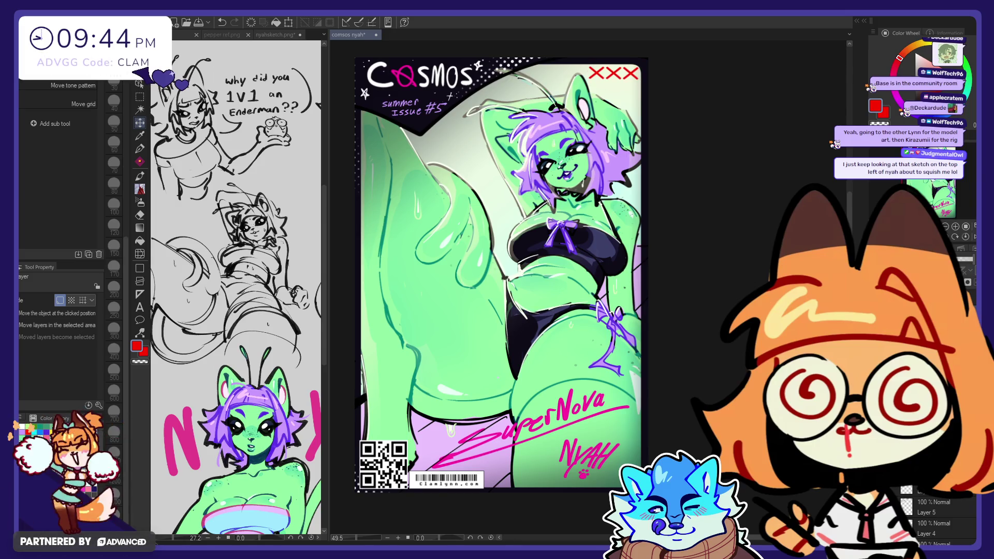
key("ctrl+v")
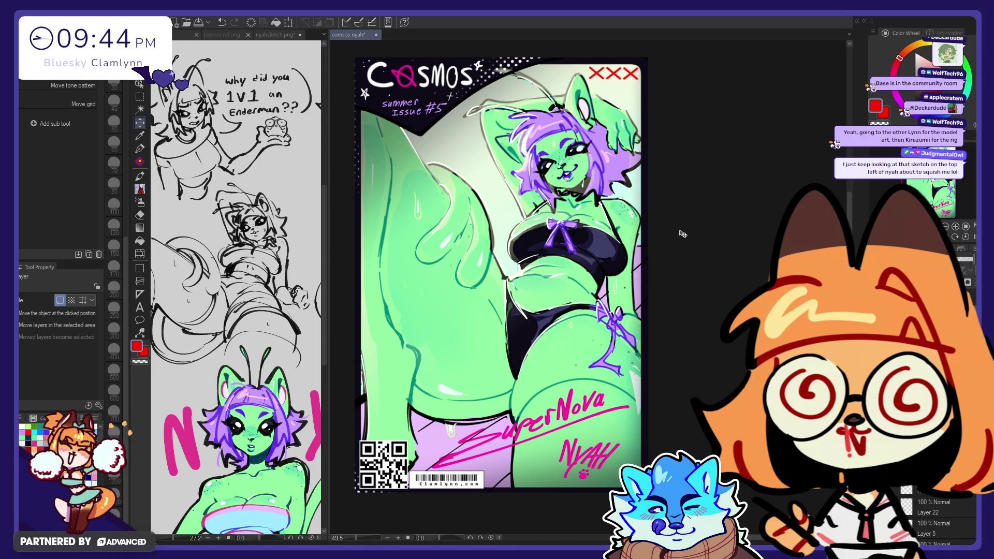
left_click(282, 148)
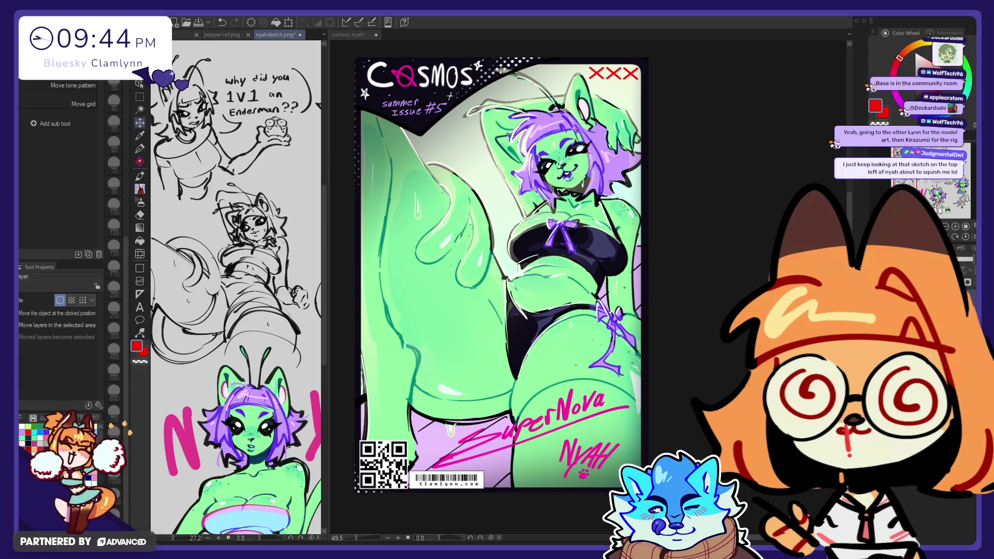
- Review the Enderman and green girl sketches, then return to the Cosmos cover with the Pen tool
left_click_drag(282, 148, 155, 168)
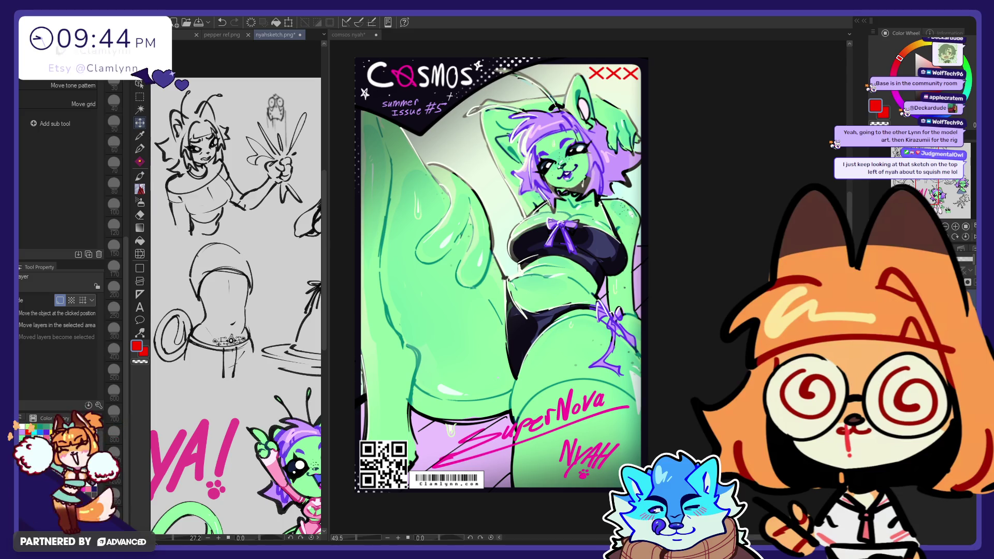
left_click_drag(223, 207, 246, 191)
mouse_move(254, 321)
left_mouse_down()
mouse_move(202, 337)
mouse_move(231, 344)
mouse_move(202, 352)
left_mouse_up()
left_click_drag(233, 311, 248, 274)
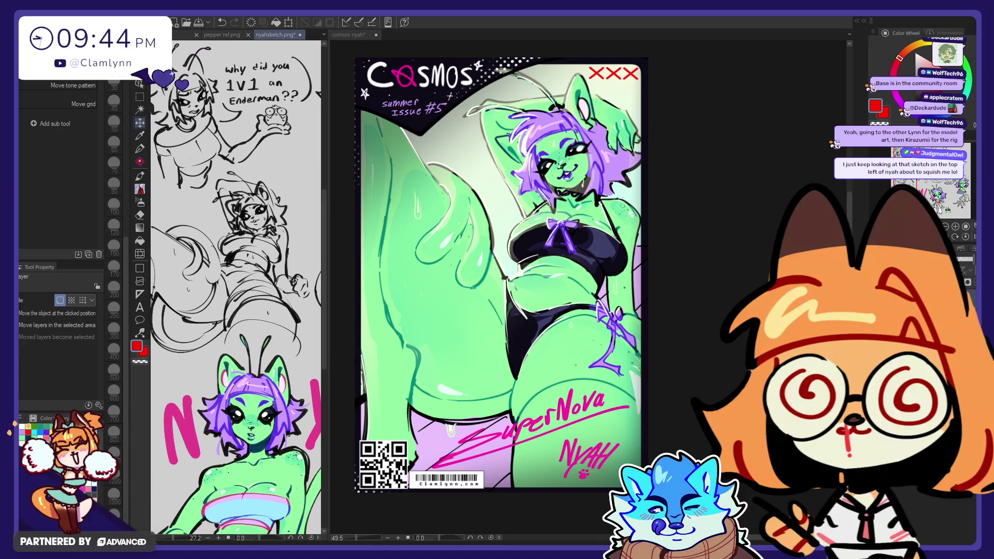
left_click(764, 188)
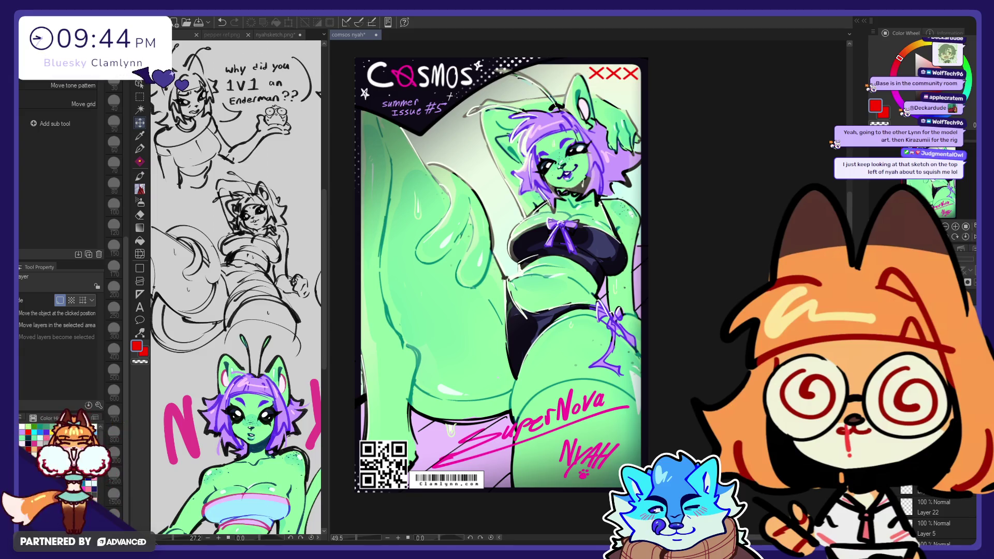
left_click(139, 149)
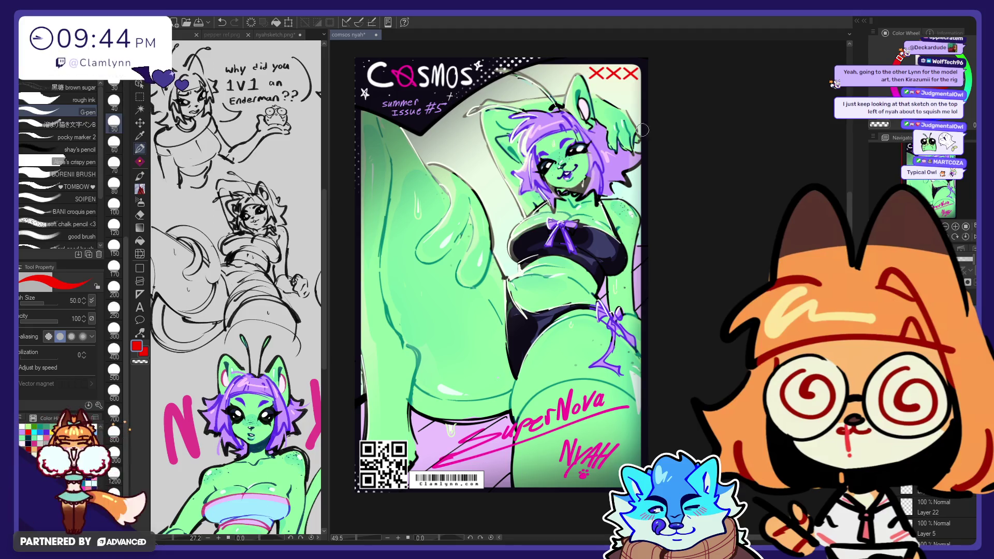
- Switch to the Sketchy Sketch brush at size 20 with white as the colour
key("x")
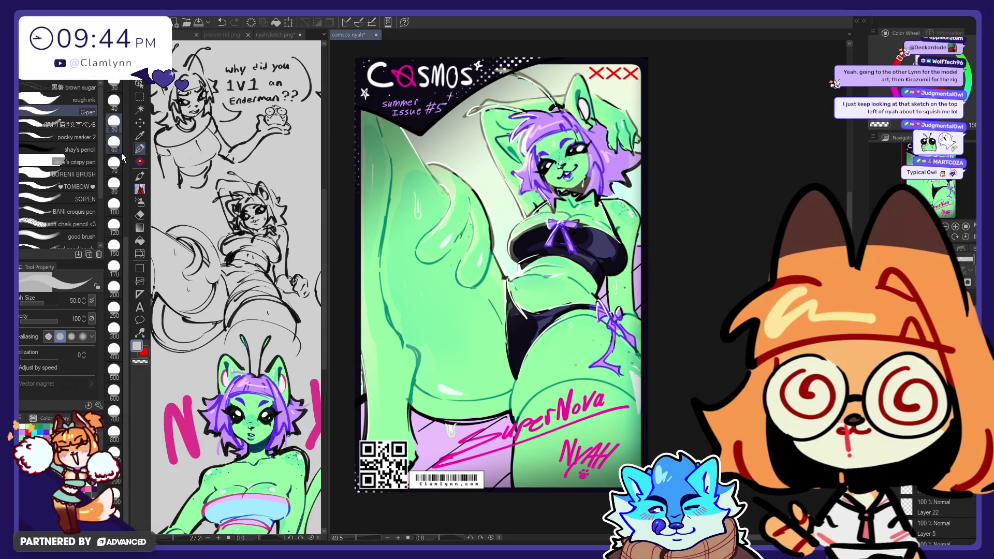
key("p")
key("bracketleft")
key("bracketleft")
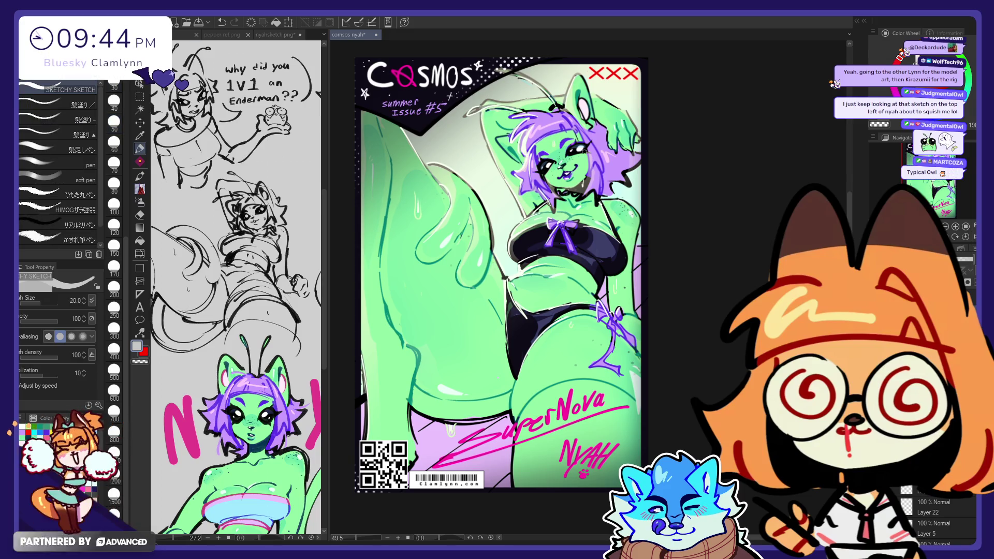
left_click(560, 168, "alt")
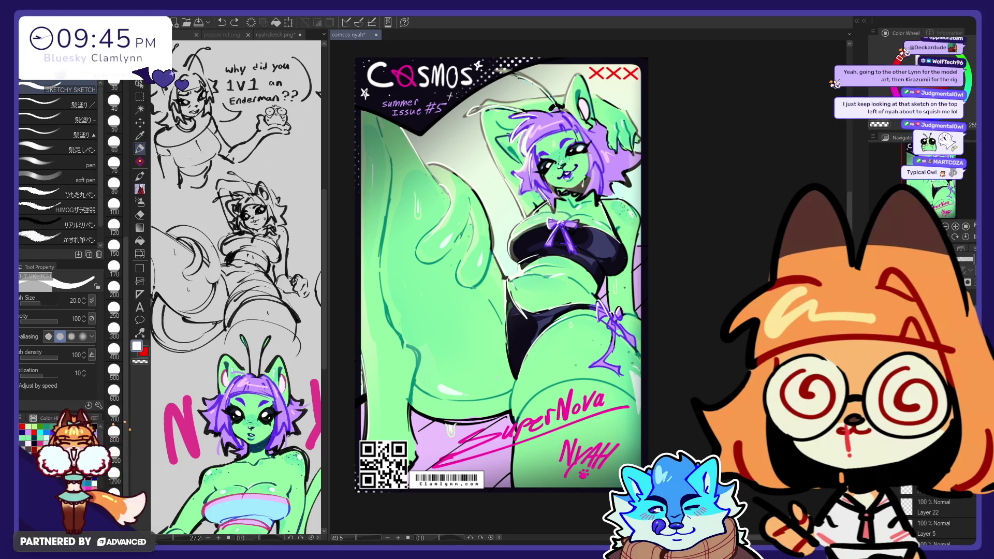
- Eyedrop colours from the artwork, settling on a light cyan, and undo a stray stroke
left_click(670, 181, "alt")
left_click(636, 269, "alt")
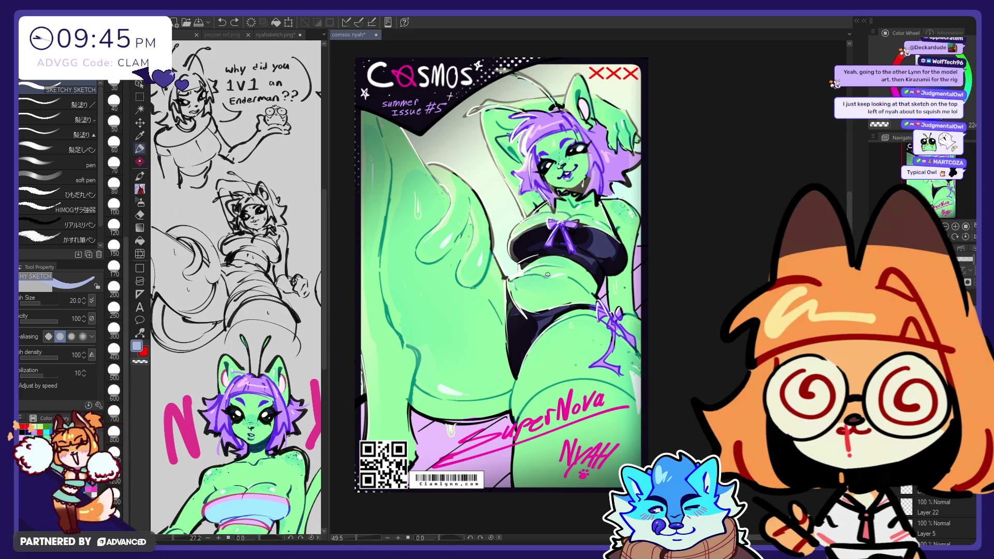
left_click(597, 243, "alt")
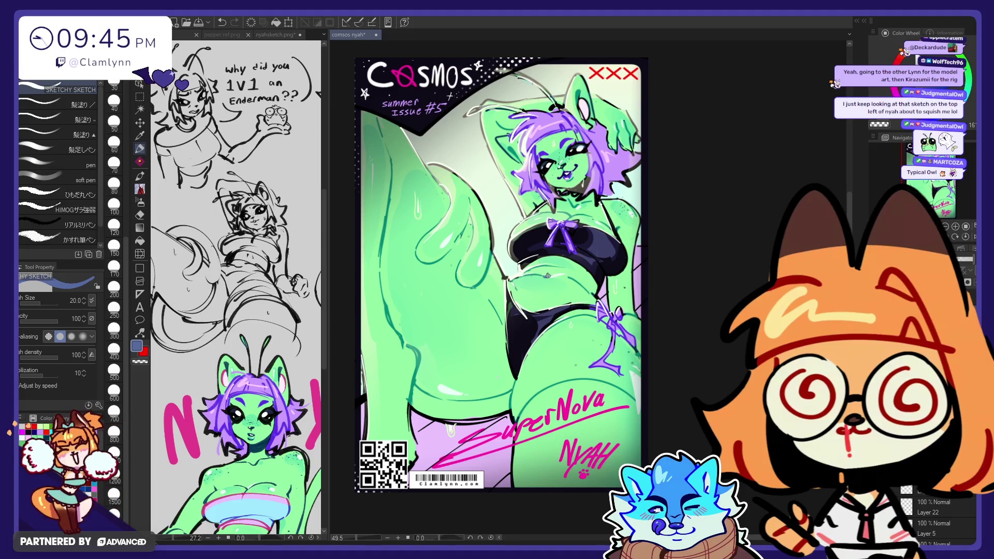
left_click(548, 276, "alt")
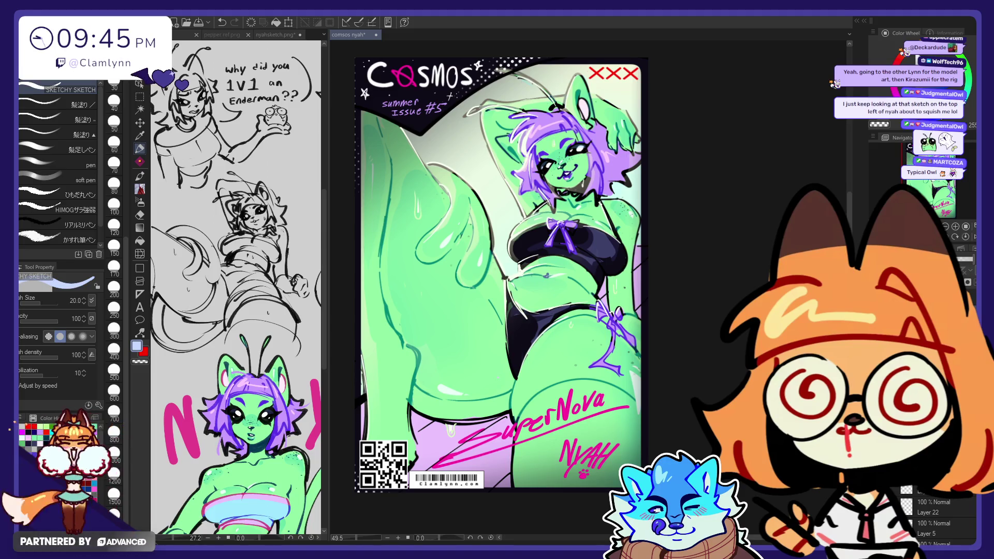
key("ctrl+z")
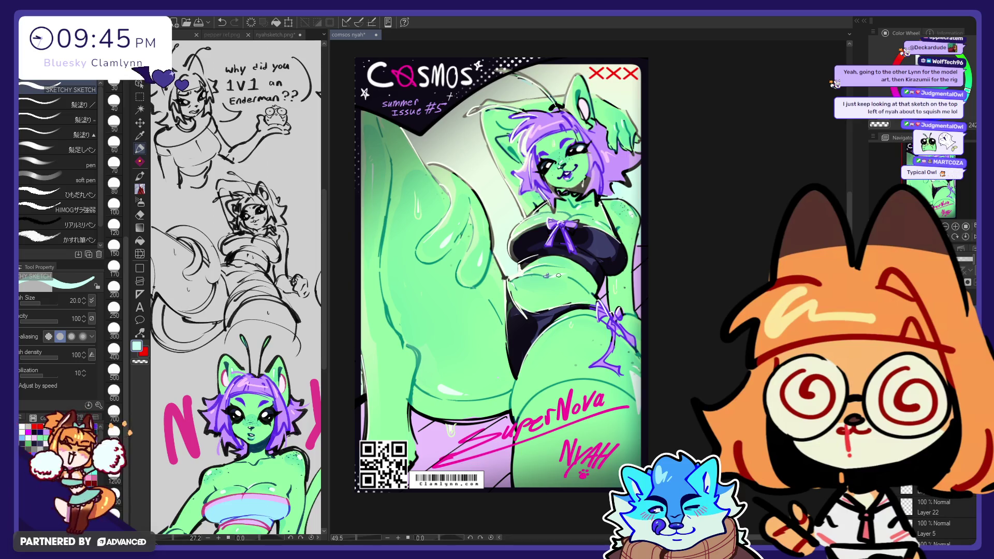
key("e")
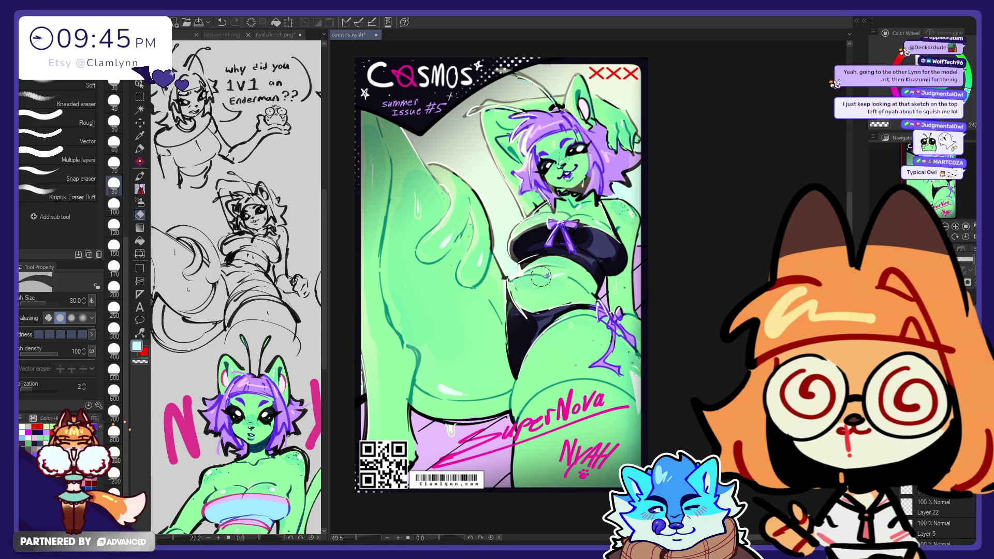
left_click(140, 148)
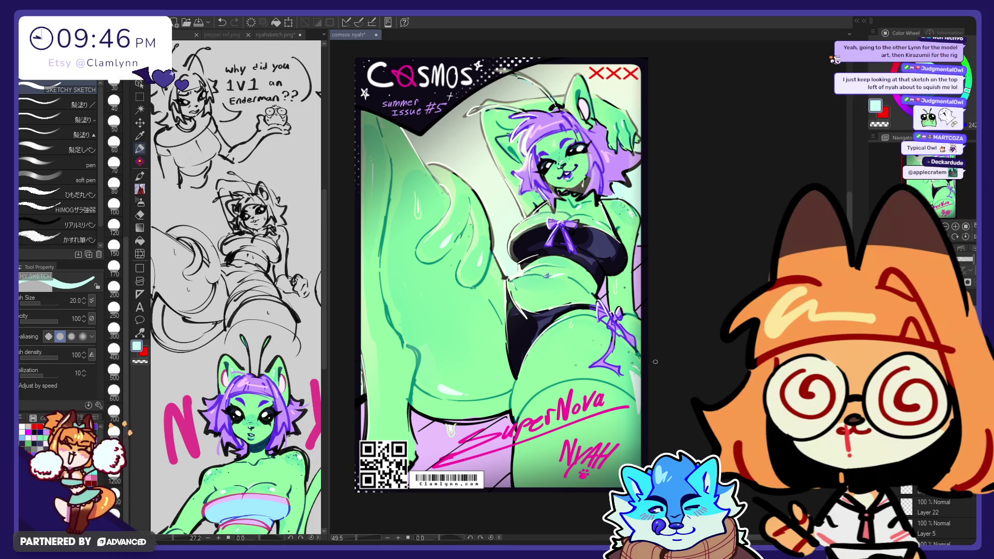
- Sample the deep purple from the ribbon and set the Rectangle tool to low corner roundness
scroll(932, 517, "up", 1)
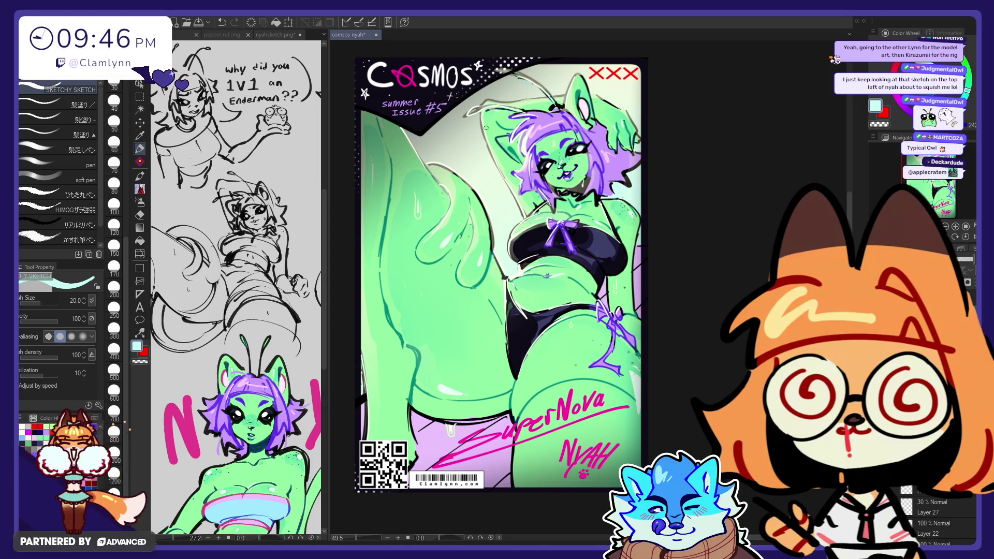
left_click(619, 323, "alt")
left_click_drag(619, 322, 616, 324)
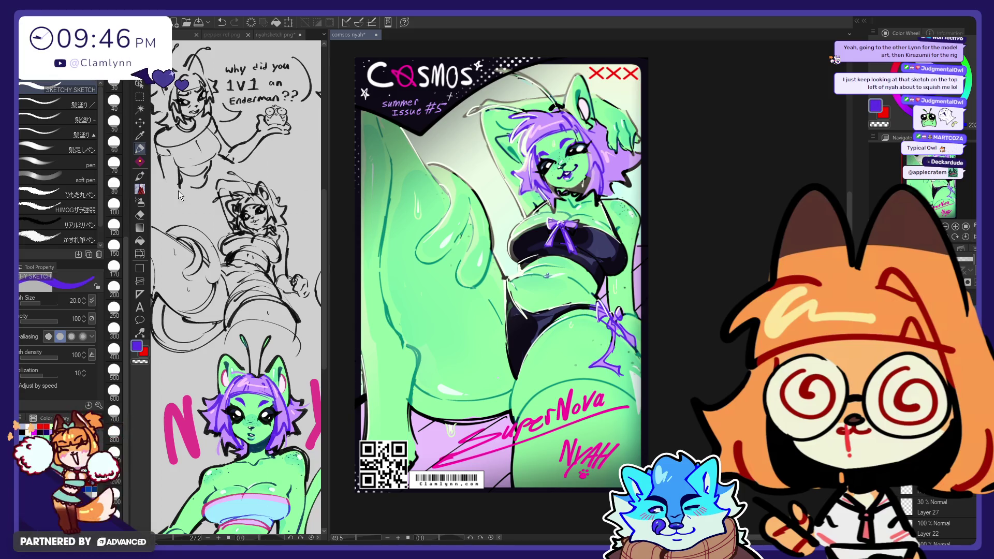
left_click(139, 269)
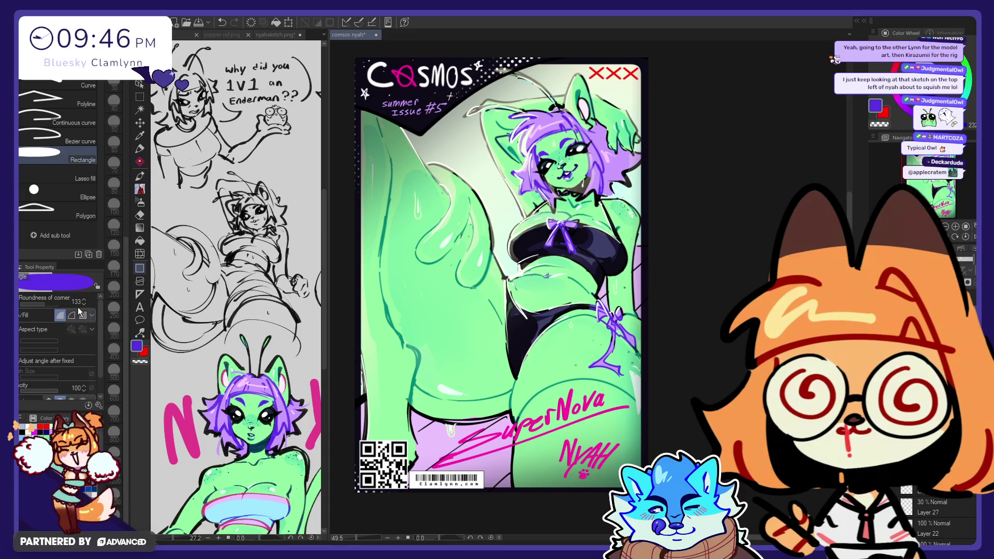
left_click_drag(42, 306, 36, 303)
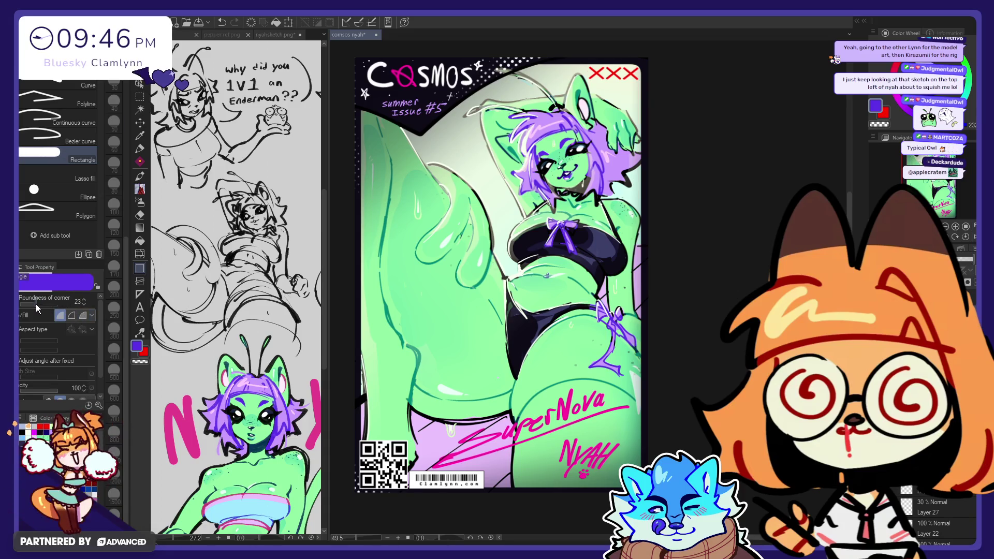
- Draw a filled purple box on the cover's left edge and another at mid-right
left_click_drag(344, 204, 405, 356)
key("ctrl+z")
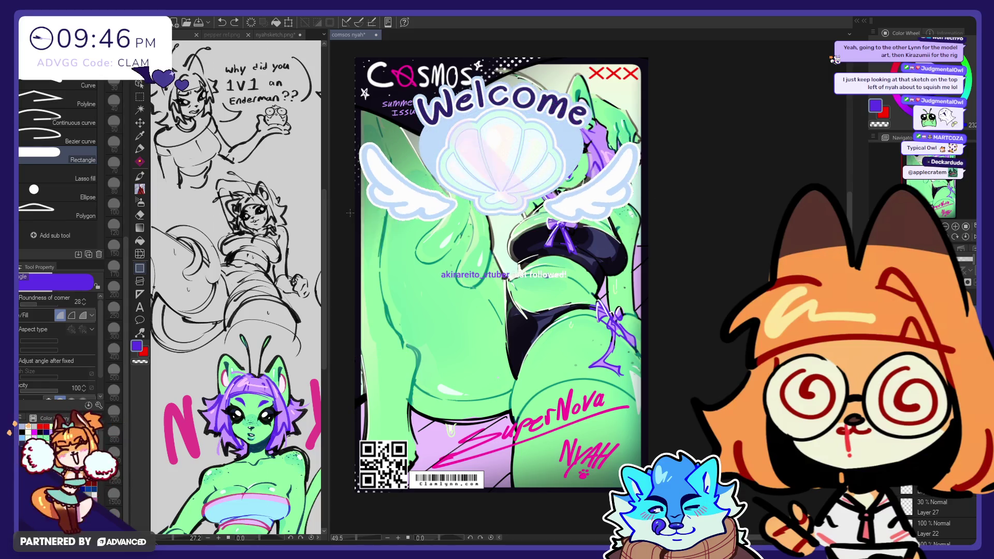
left_click_drag(370, 181, 409, 286)
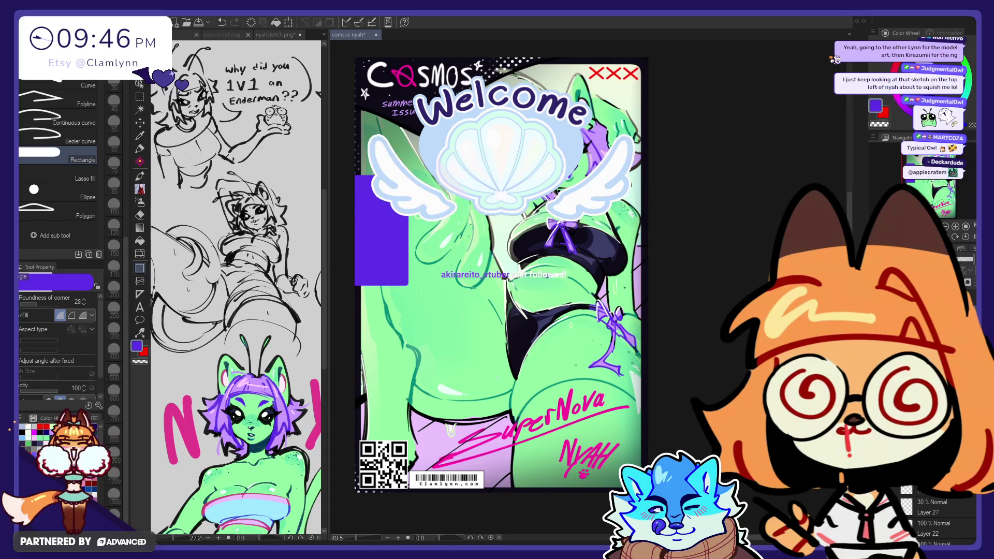
left_click_drag(666, 304, 570, 359)
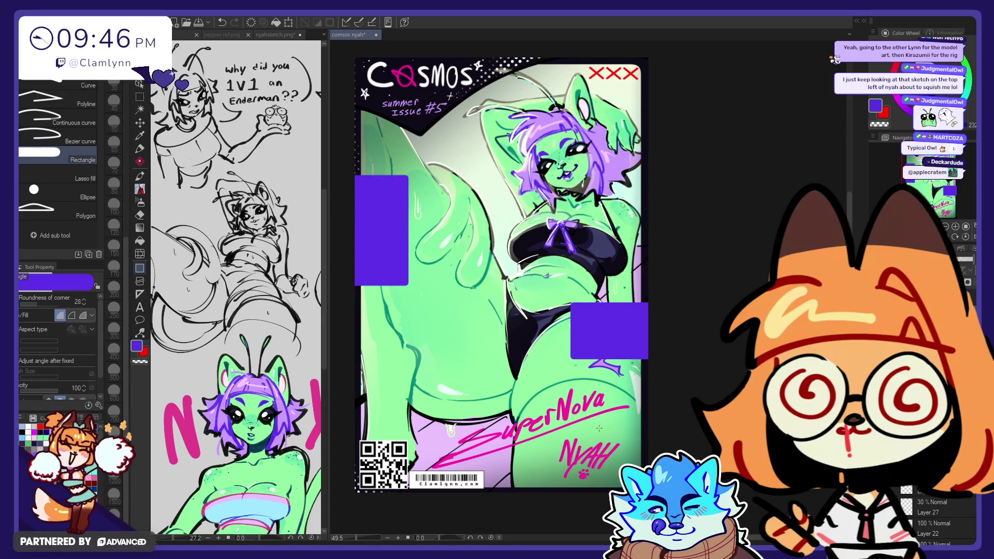
- Sample pink from the NYAH signature and add pink strips along the left box's bottom, right and top
left_click(601, 454, "alt")
left_click_drag(350, 280, 410, 286)
left_click_drag(411, 177, 402, 286)
mouse_move(357, 177)
left_mouse_down()
mouse_move(409, 181)
mouse_move(350, 180)
left_mouse_up()
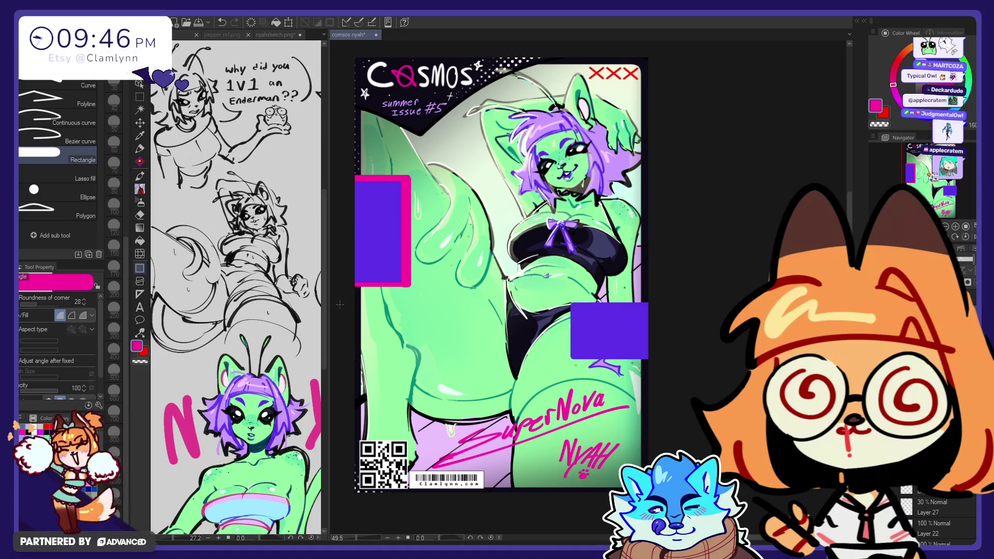
- Try a square-cornered pink outline around the right box, then undo it as too thick
left_click(71, 315)
left_click(26, 302)
mouse_move(563, 295)
left_mouse_down()
mouse_move(631, 369)
mouse_move(648, 368)
left_mouse_up()
key("ctrl+z")
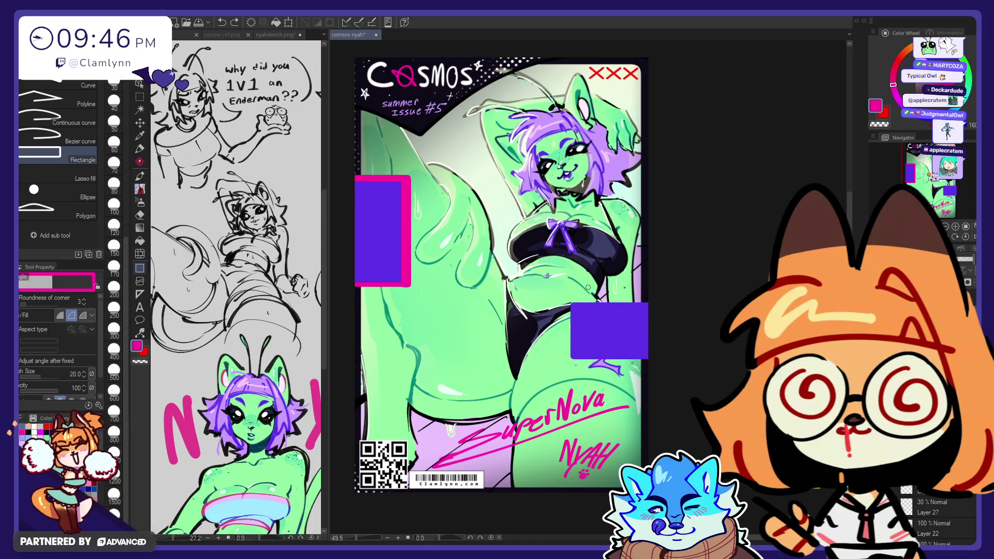
- Give the right purple box two thin, offset pink rectangle frames at line size 6
scroll(114, 234, "up", 5)
left_click(114, 296)
left_click_drag(568, 301, 659, 360)
key("ctrl+z")
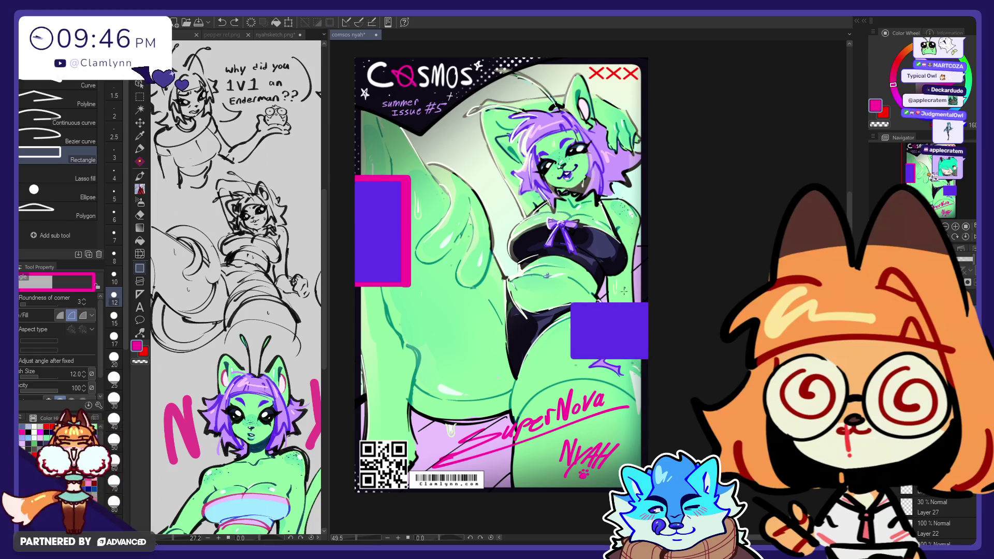
left_click(113, 213)
left_click_drag(657, 299, 568, 361)
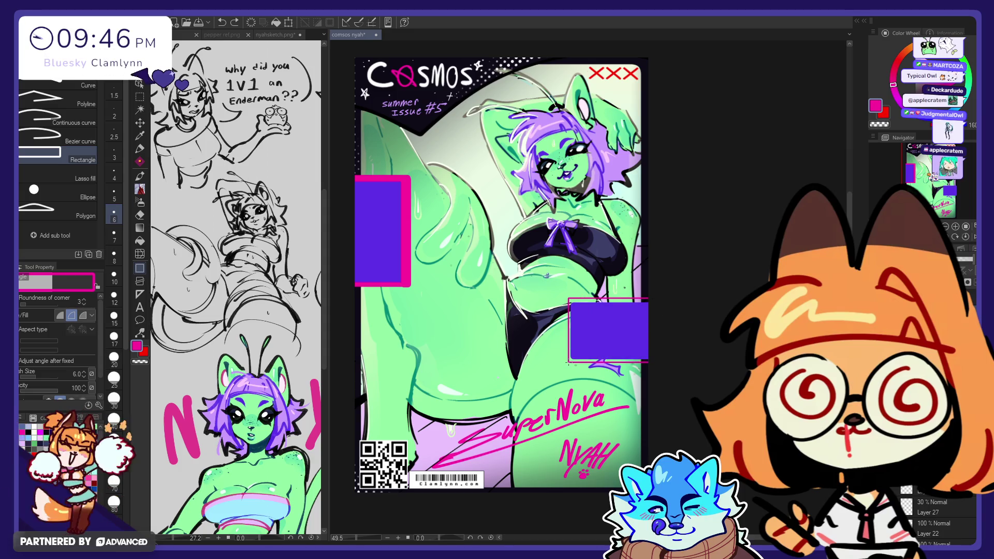
left_click_drag(648, 293, 571, 365)
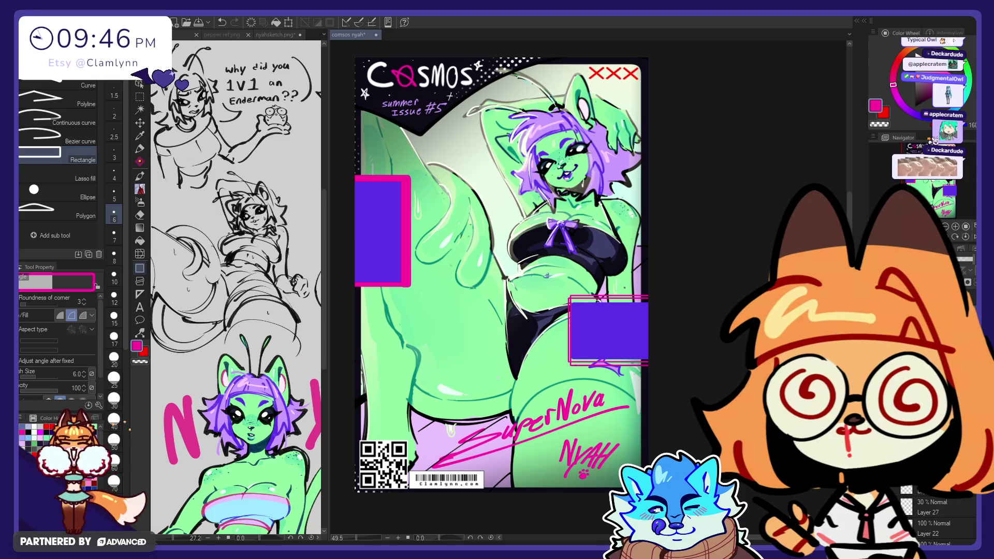
- On a new layer, write 'V2' with wavy placeholder lines in pale pink on the left purple box
key("ctrl+shift+n")
left_click(935, 141)
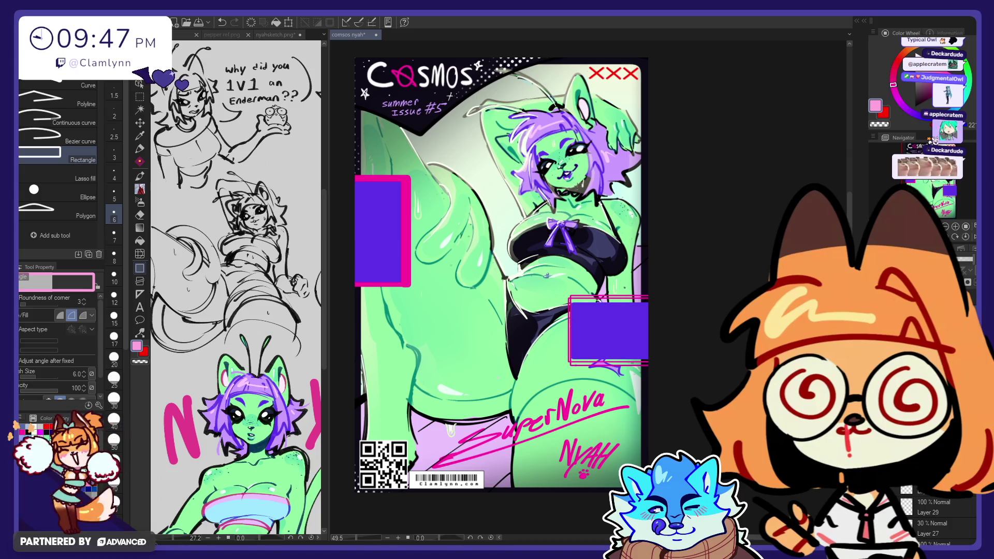
left_click(580, 155, "alt")
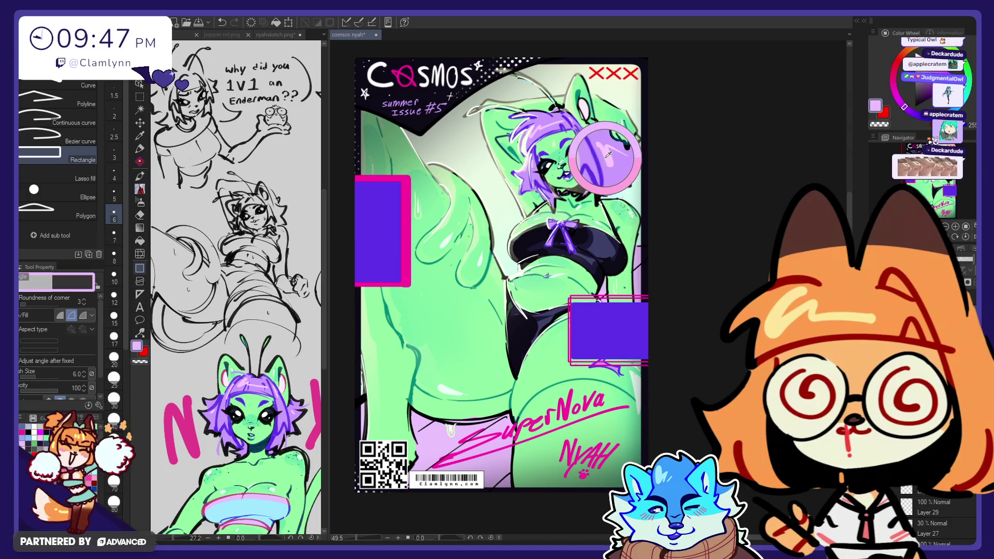
left_click(139, 150)
left_click_drag(589, 311, 576, 322)
key("ctrl+z")
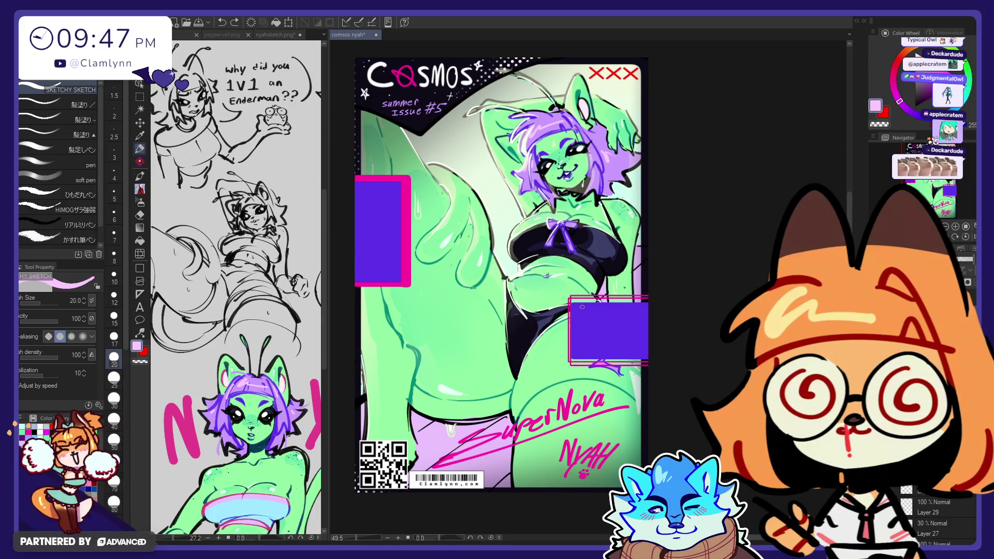
left_click_drag(579, 316, 586, 311)
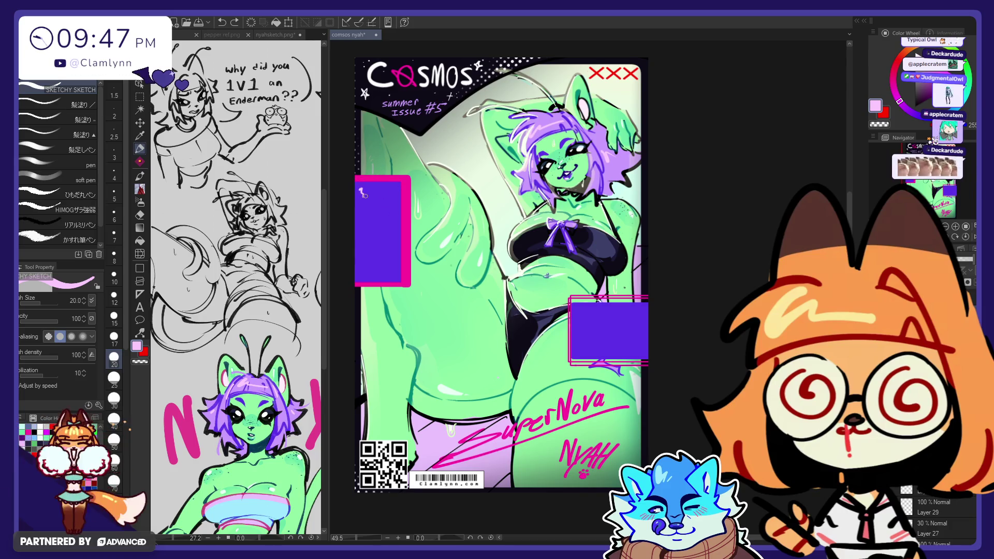
left_click_drag(358, 207, 392, 206)
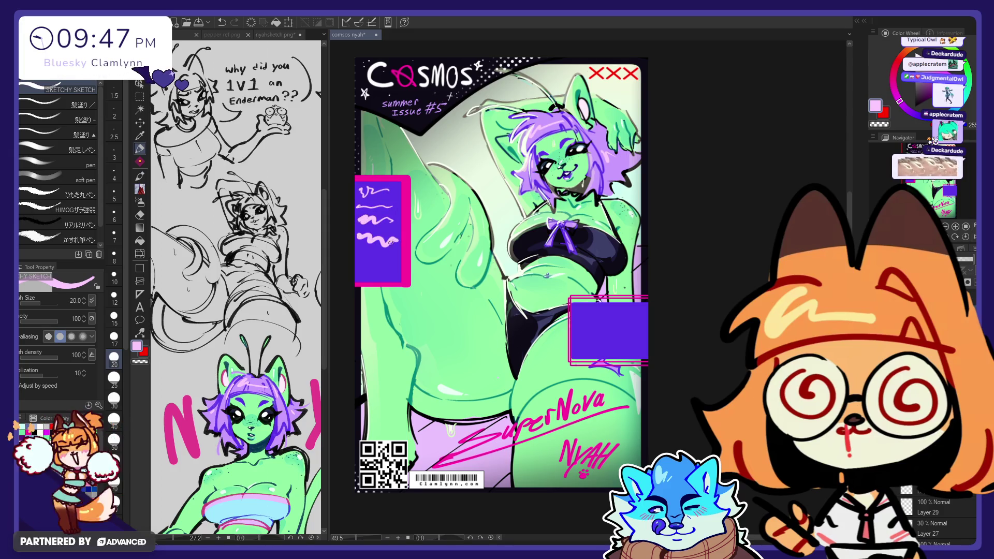
left_click_drag(363, 260, 384, 260)
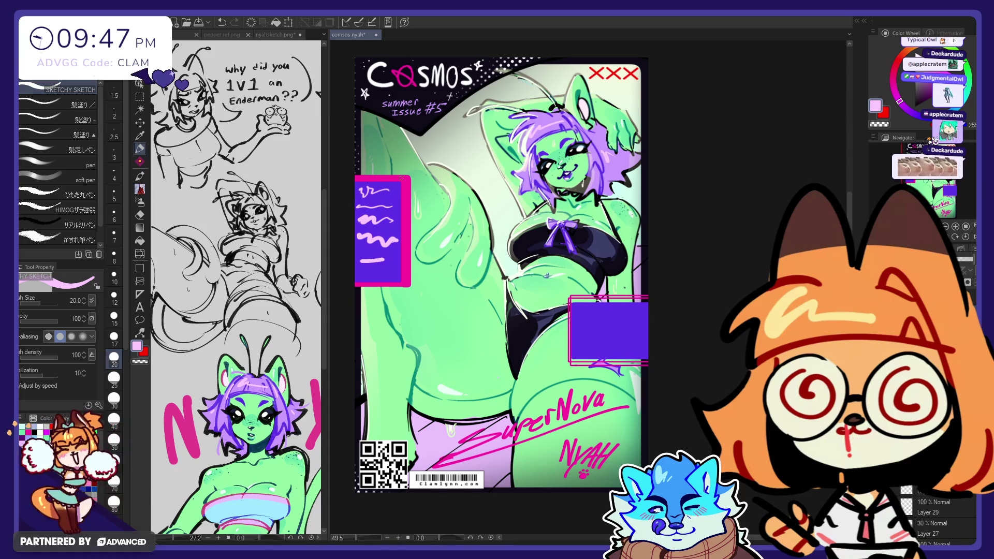
- Add a light highlight stroke on the figure's arm
left_click_drag(403, 163, 403, 171)
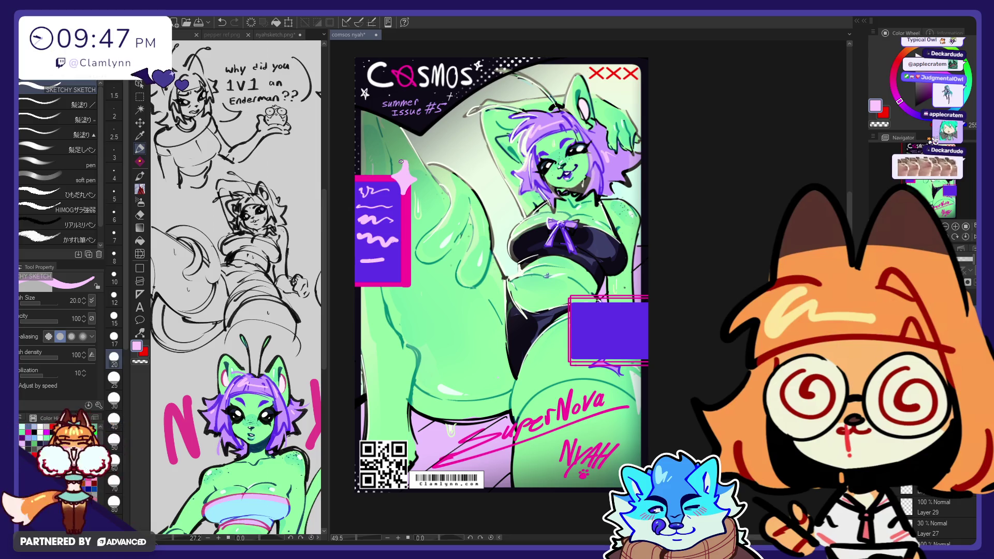
key("e")
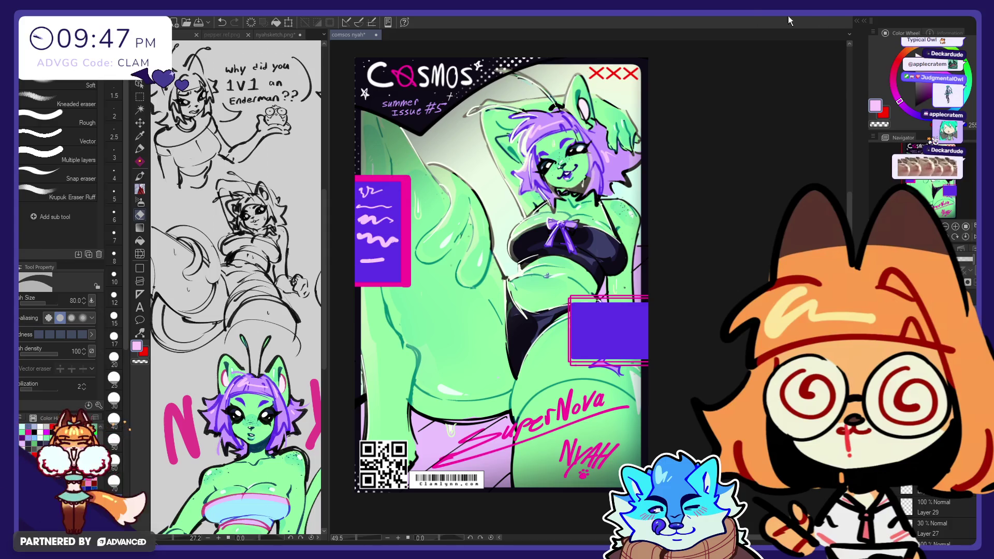
left_click(864, 21)
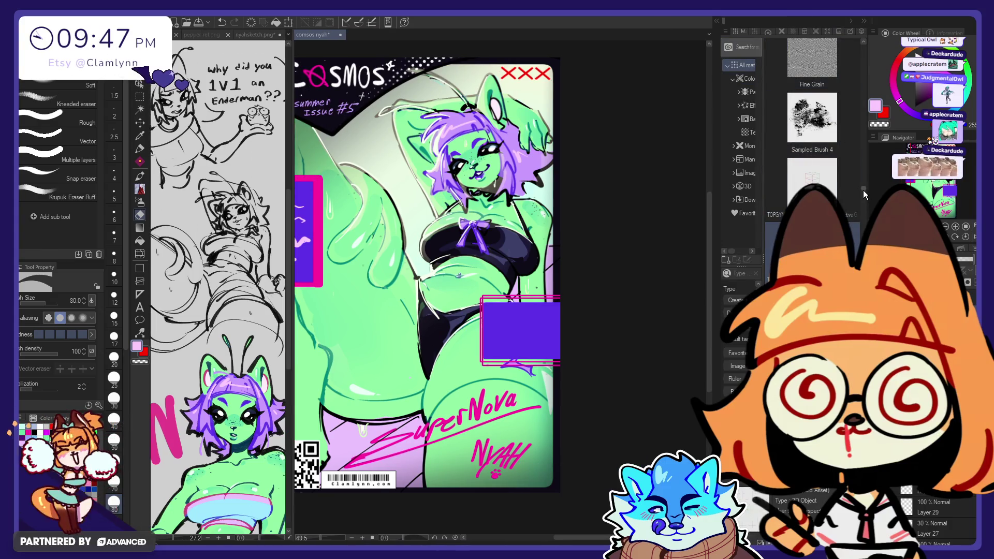
- Drop a four-point star material and scale it to 40% at the left purple box's top corner
mouse_move(863, 190)
left_mouse_down()
mouse_move(862, 126)
mouse_move(877, 70)
left_mouse_up()
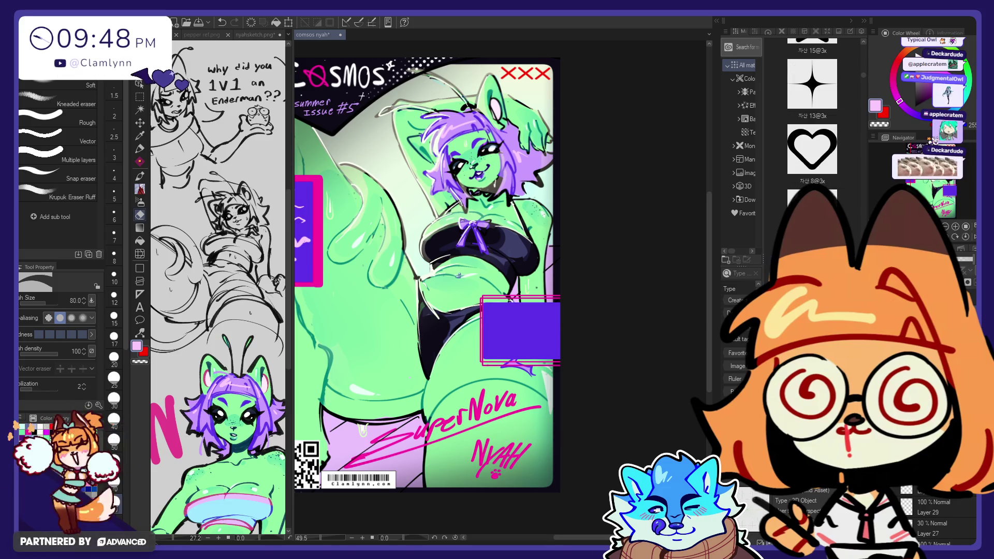
left_click_drag(423, 311, 383, 307)
scroll(464, 265, "down", 1)
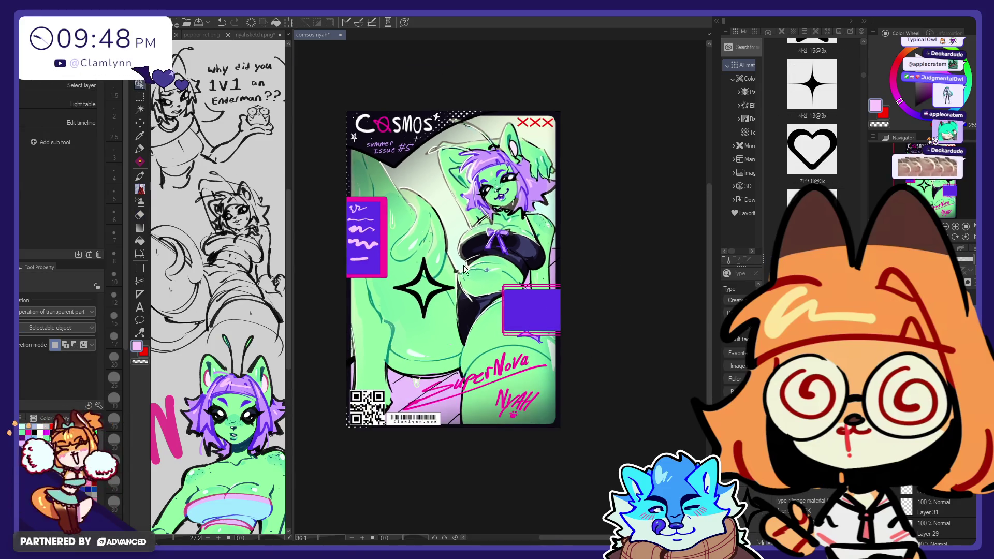
scroll(464, 265, "up", 1)
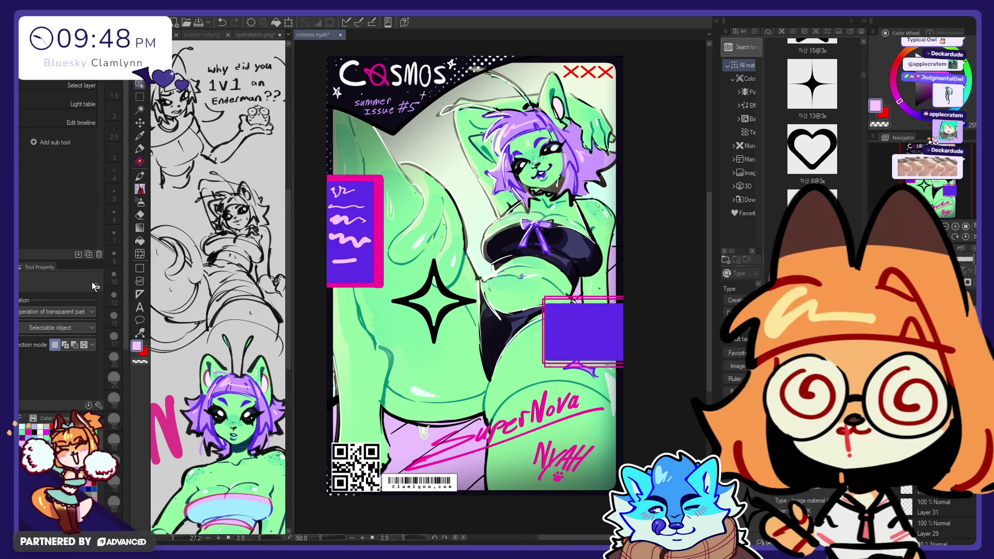
key("ctrl+t")
mouse_move(476, 301)
left_mouse_down()
mouse_move(451, 301)
mouse_move(401, 195)
mouse_move(389, 189)
left_mouse_up()
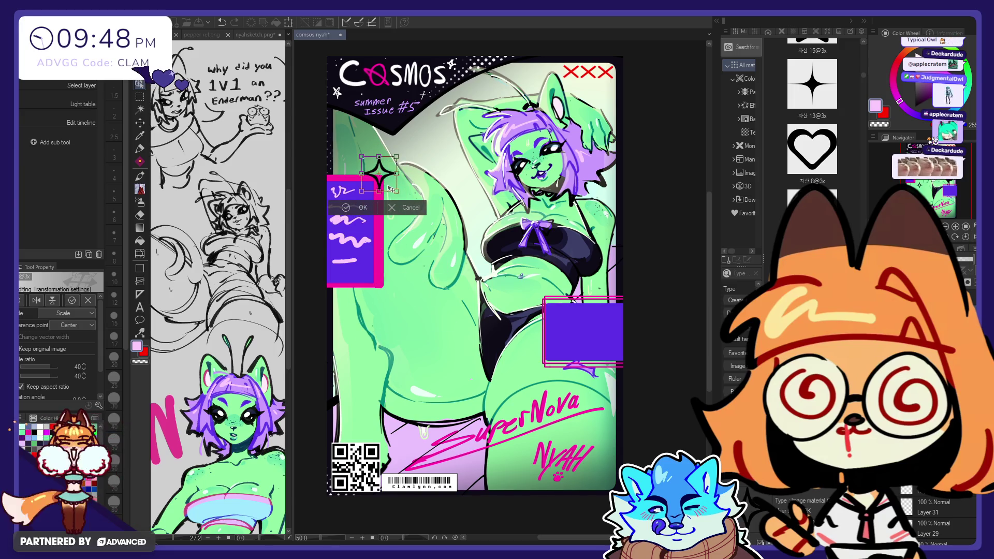
left_click(358, 208)
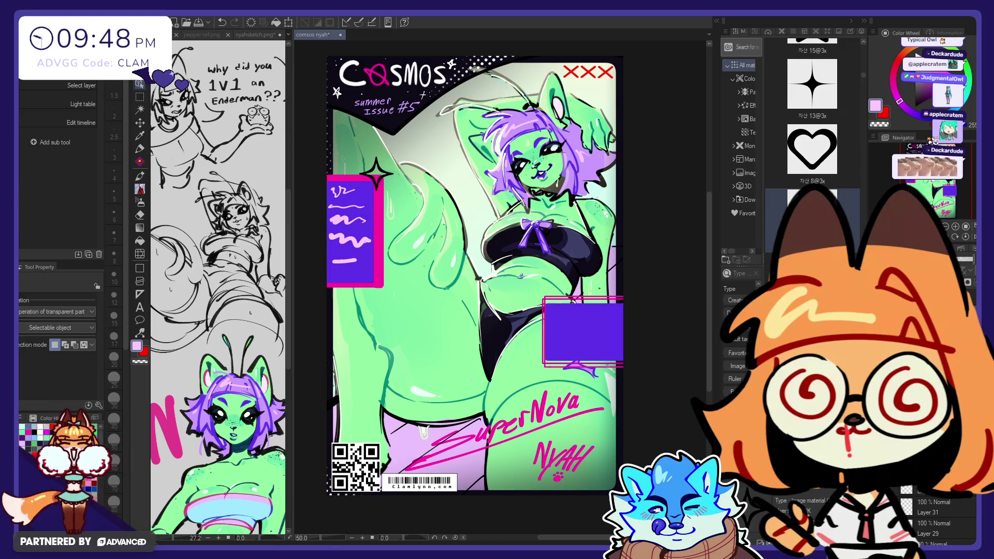
- Add a second star and shrink it to about 20%
mouse_move(812, 83)
left_mouse_down()
mouse_move(673, 181)
mouse_move(460, 256)
left_mouse_up()
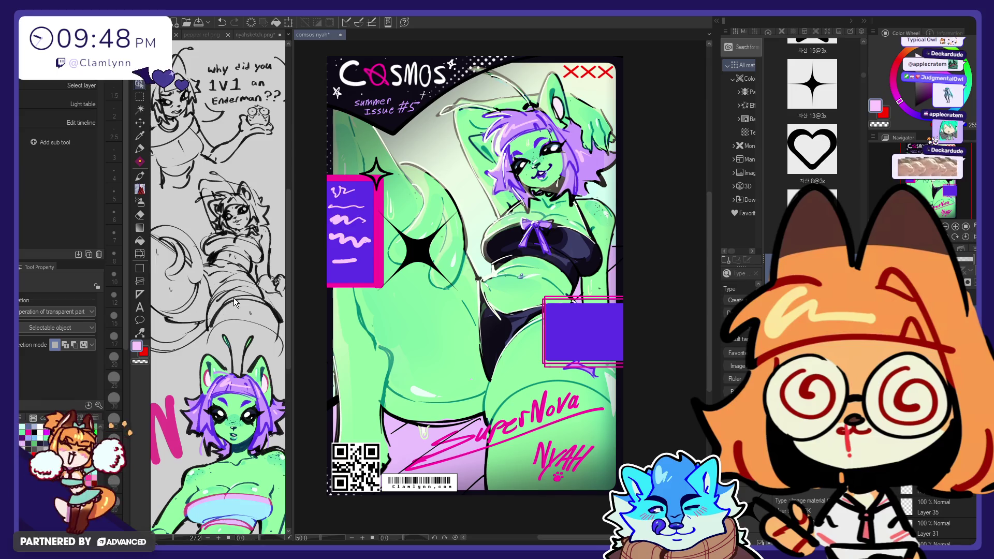
key("ctrl+t")
left_click_drag(458, 251, 395, 251)
key("Return")
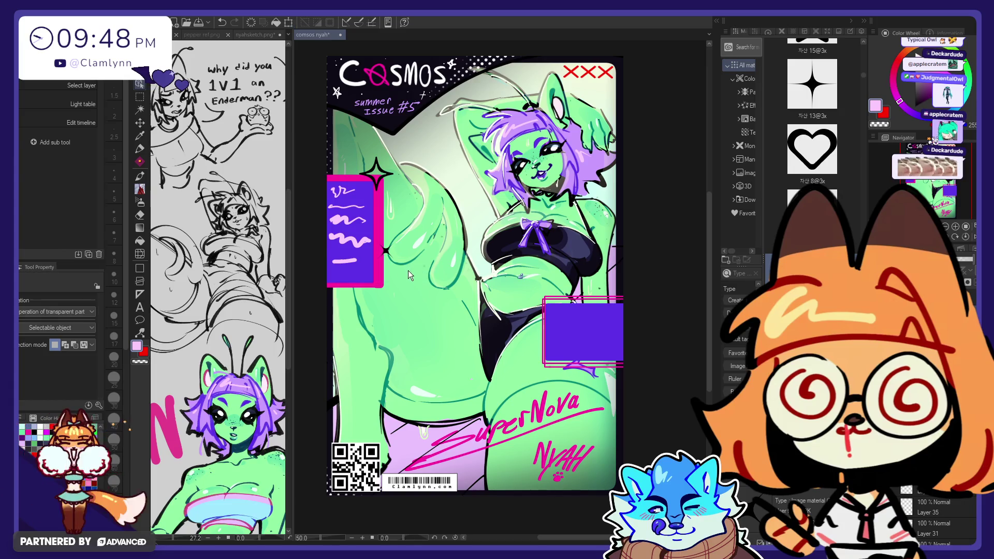
left_click(146, 121)
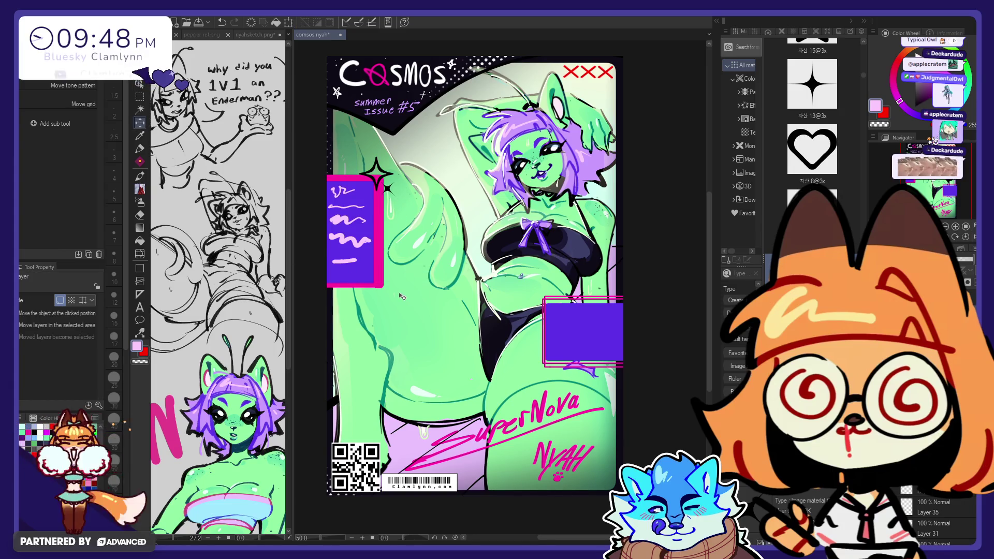
scroll(932, 518, "down", 2)
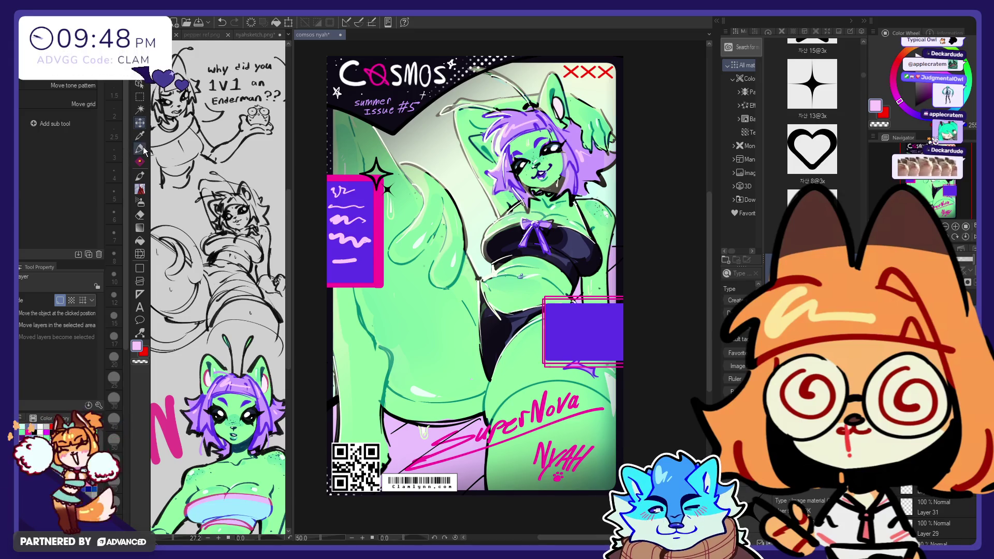
- Colour the sparkle light pink with the pen and drop a heart shape onto the cover
key("p")
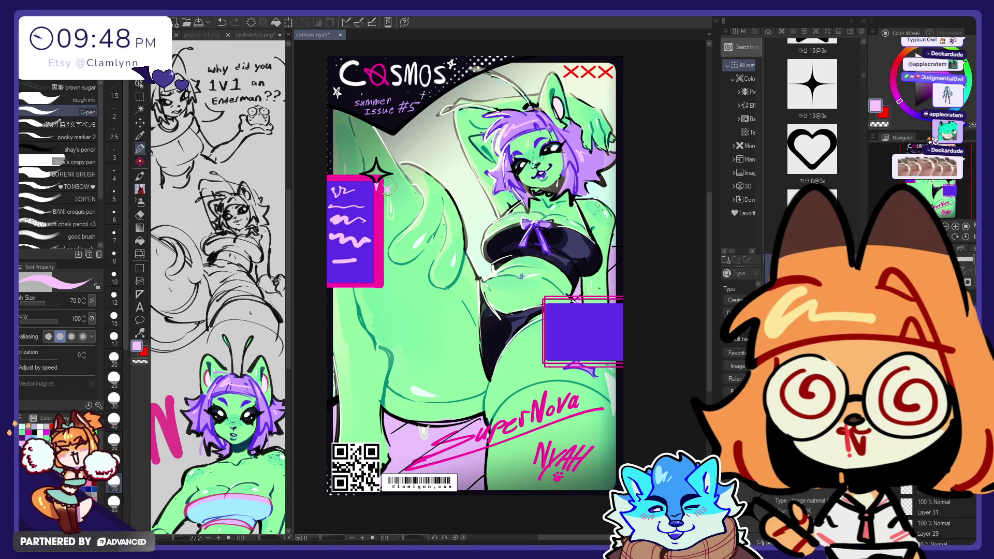
left_click_drag(376, 158, 377, 168)
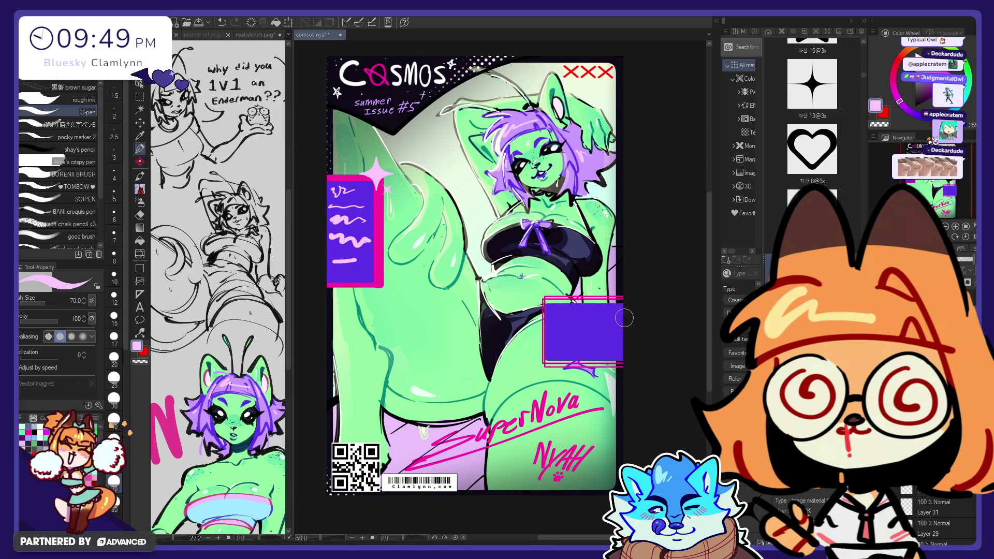
mouse_move(812, 150)
left_mouse_down()
mouse_move(741, 186)
mouse_move(483, 388)
left_mouse_up()
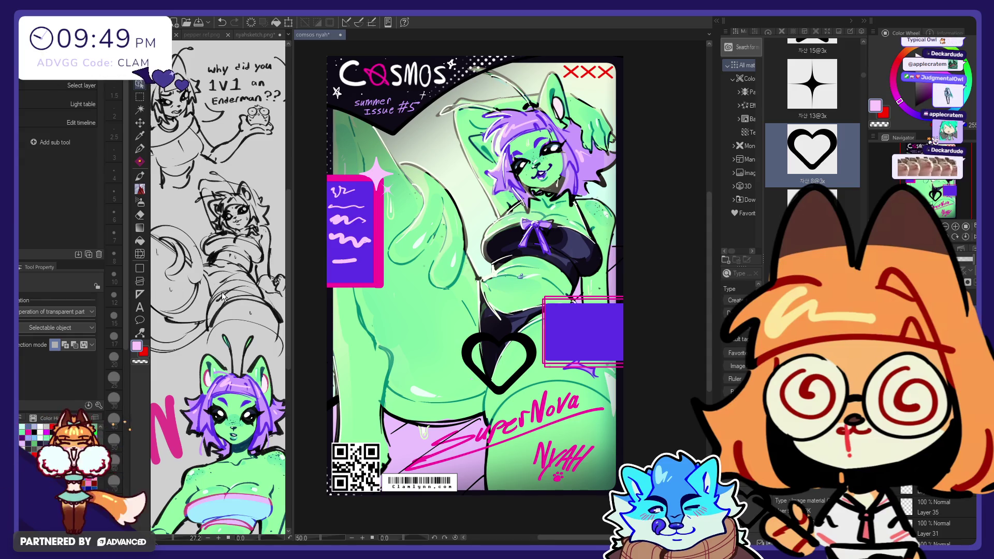
- Shrink and tilt the black heart, then move it up beside the girl's head
key("ctrl+t")
mouse_move(536, 333)
left_mouse_down()
mouse_move(512, 346)
mouse_move(475, 327)
mouse_move(444, 146)
mouse_move(470, 149)
mouse_move(452, 158)
left_mouse_up()
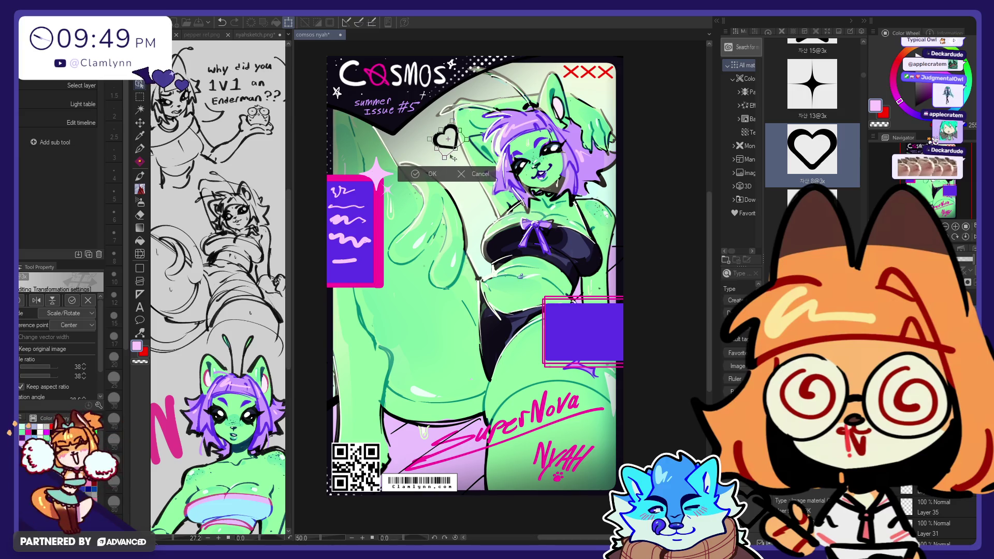
key("Return")
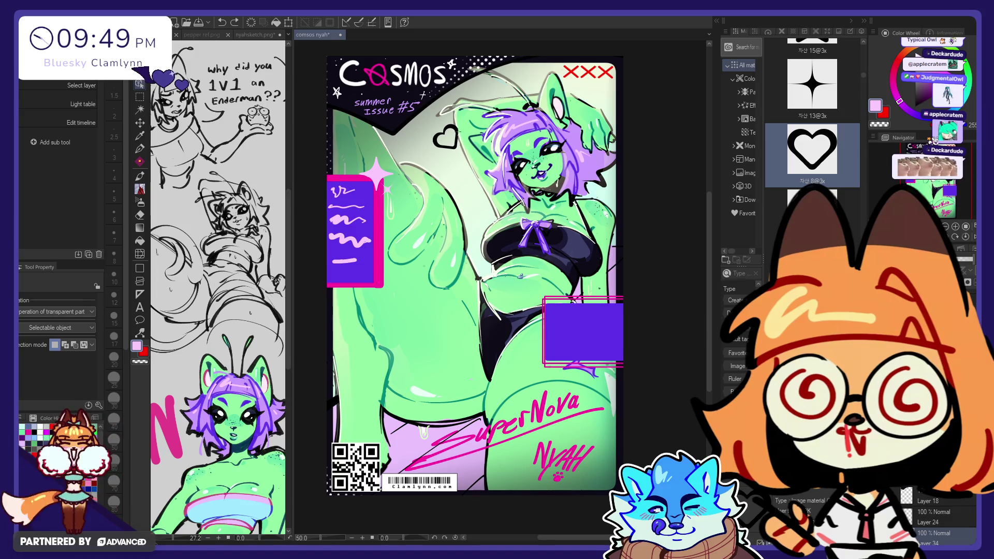
left_click(140, 122)
mouse_move(430, 207)
left_mouse_down()
mouse_move(497, 147)
mouse_move(501, 164)
mouse_move(448, 276)
mouse_move(422, 214)
left_mouse_up()
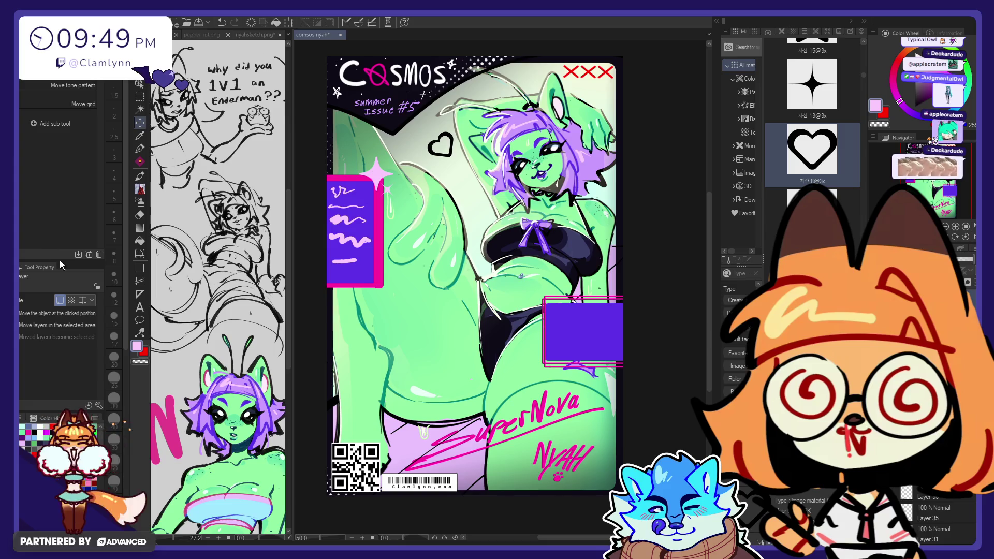
key("ctrl+t")
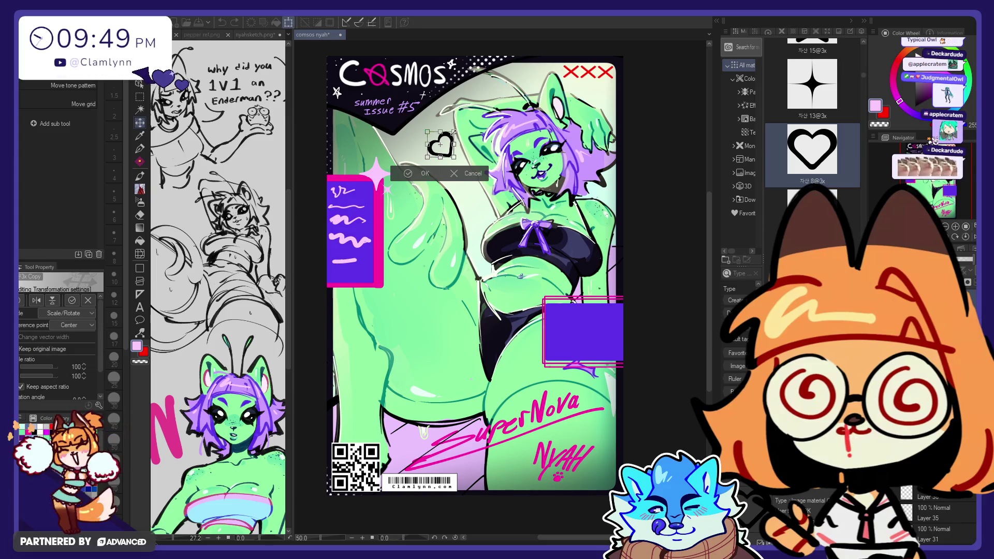
left_click_drag(440, 145, 435, 147)
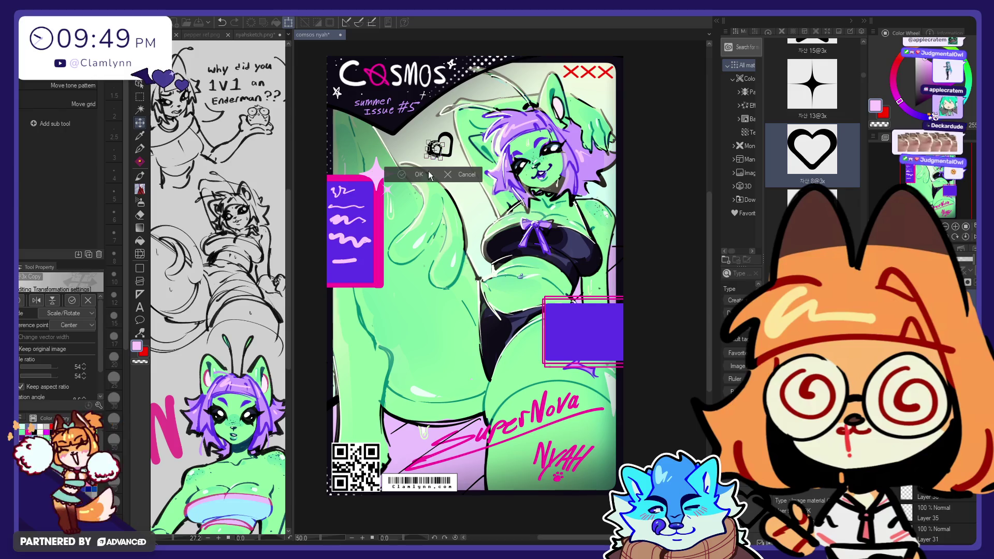
key("Return")
- Reposition the small heart up and left below the title
left_click_drag(516, 168, 502, 125)
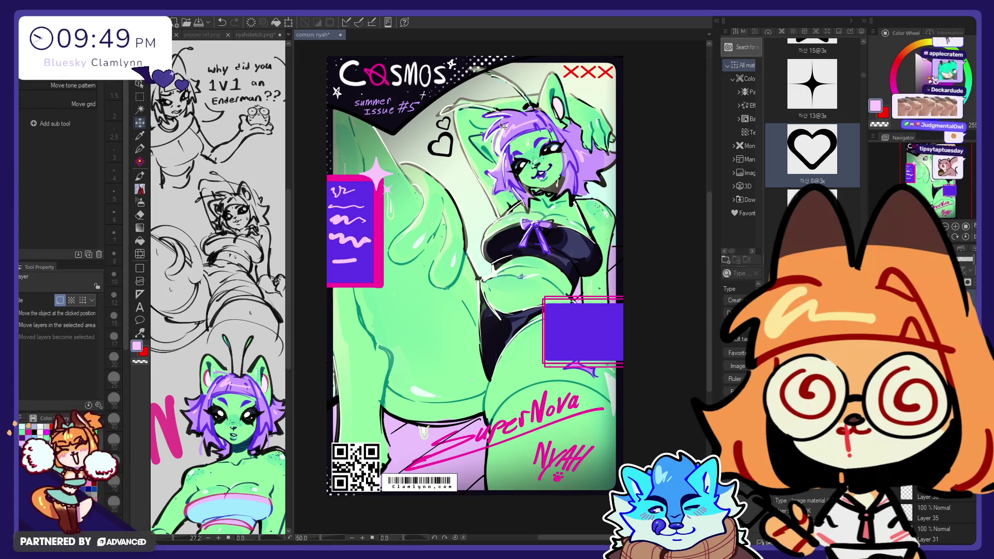
key("ctrl+t")
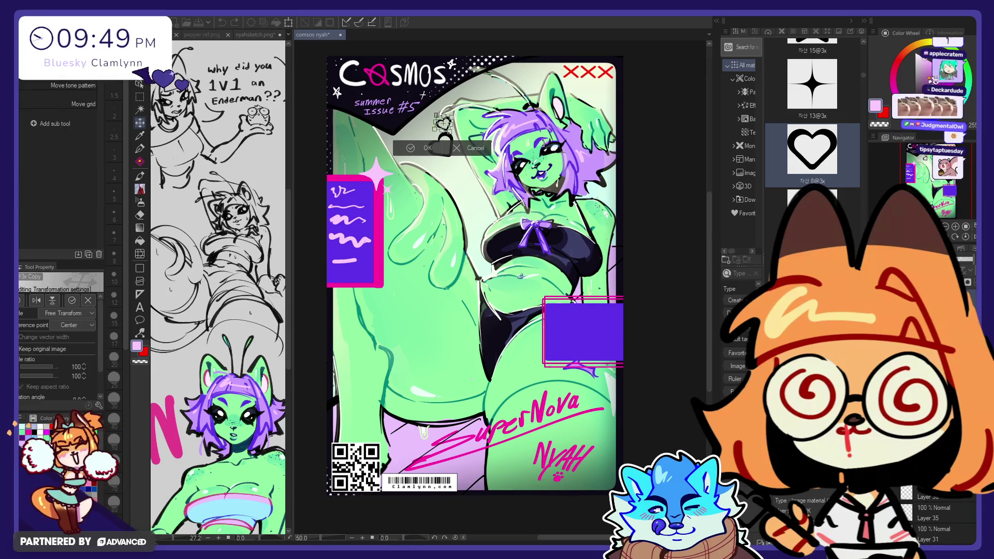
left_click(421, 148)
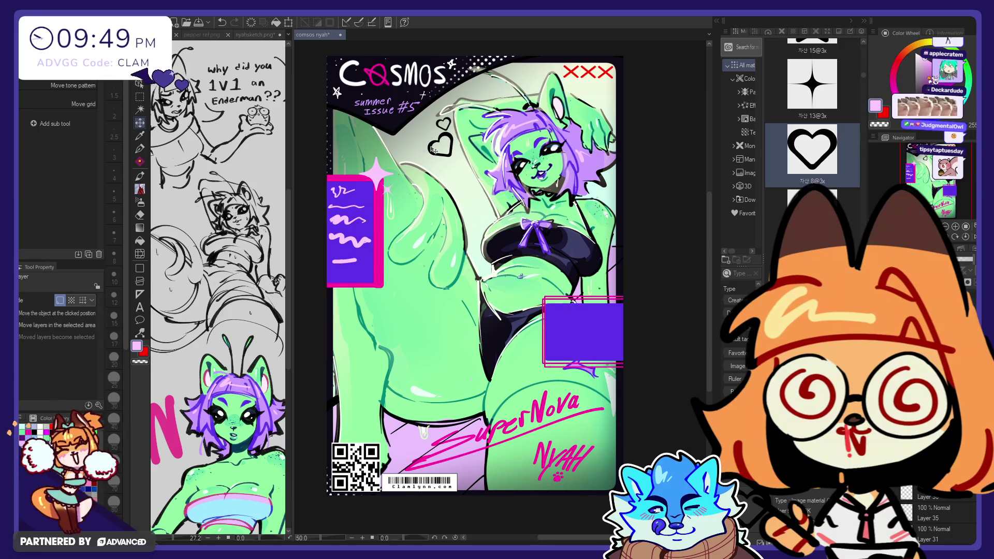
key("ctrl+t")
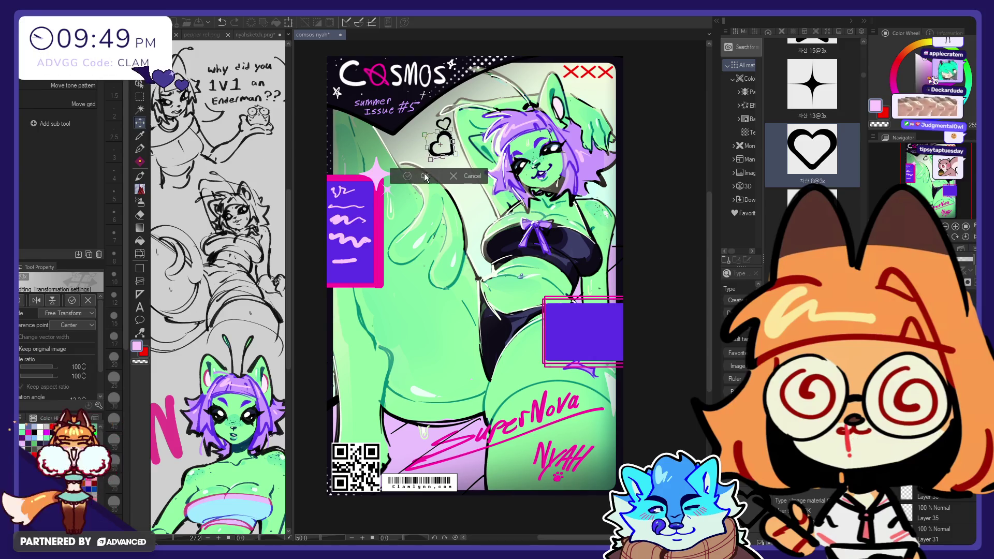
left_click(424, 177)
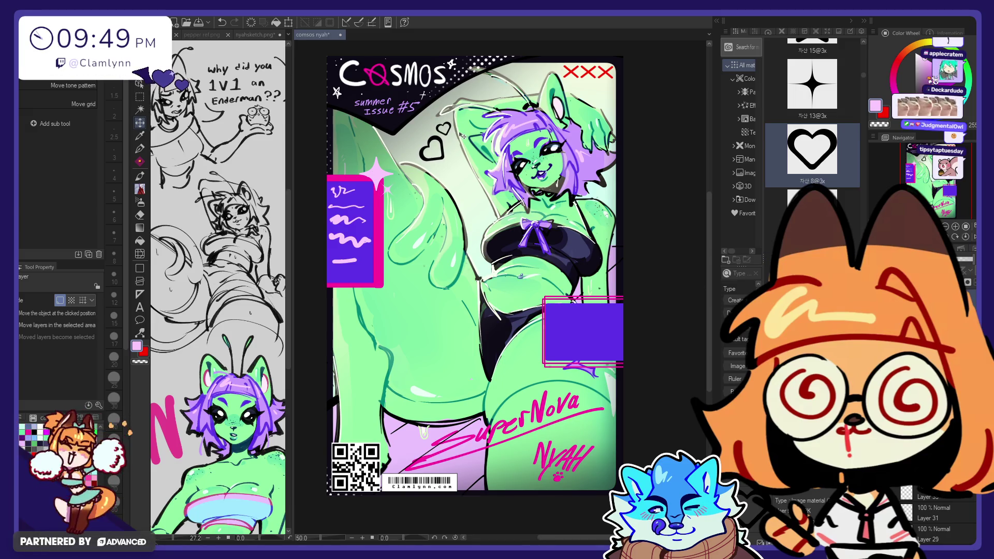
- Lasso one small heart and move it, rotated, toward the other hearts to form a cluster
key("m")
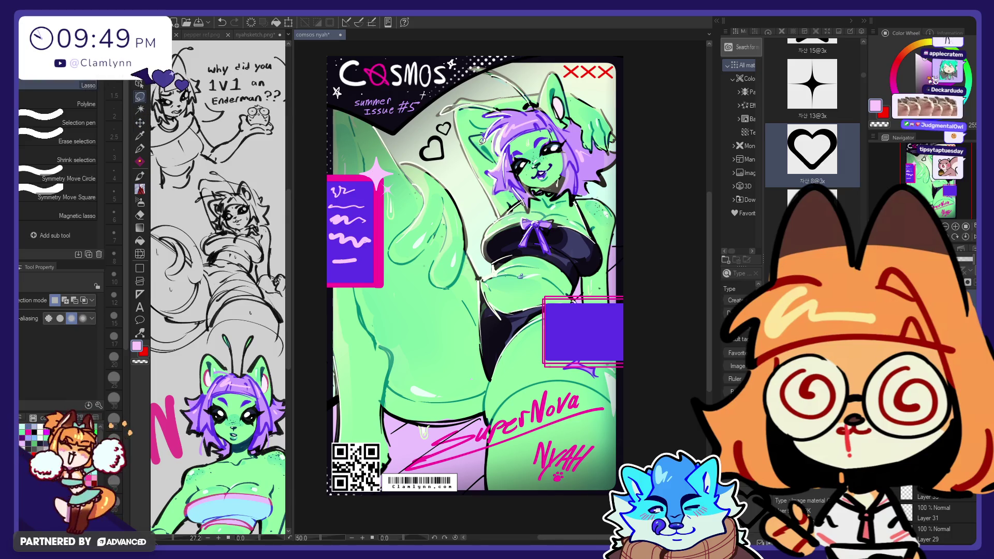
mouse_move(439, 110)
left_mouse_down()
mouse_move(474, 175)
mouse_move(477, 198)
mouse_move(462, 201)
left_mouse_up()
key("ctrl+t")
mouse_move(462, 167)
left_mouse_down()
mouse_move(424, 129)
mouse_move(443, 132)
mouse_move(456, 118)
left_mouse_up()
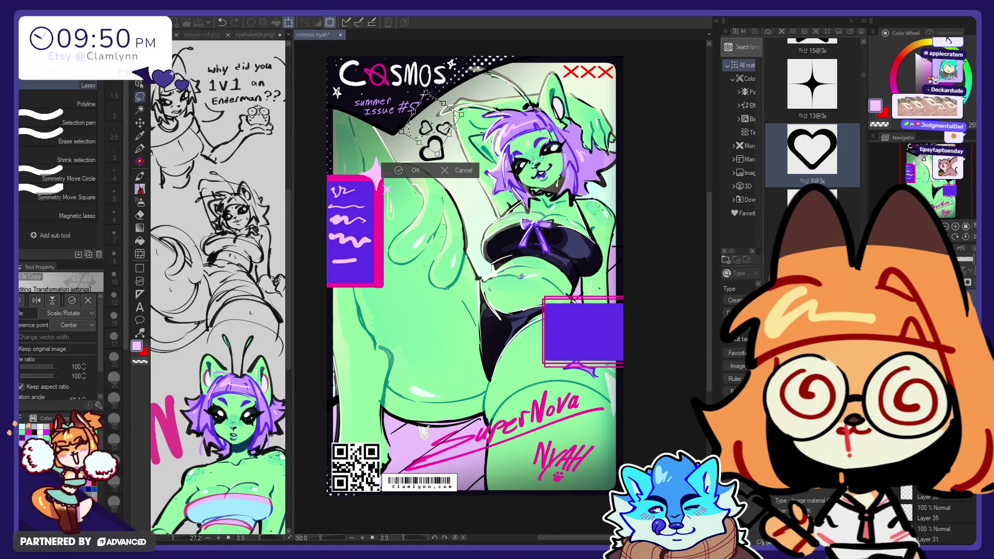
key("Return")
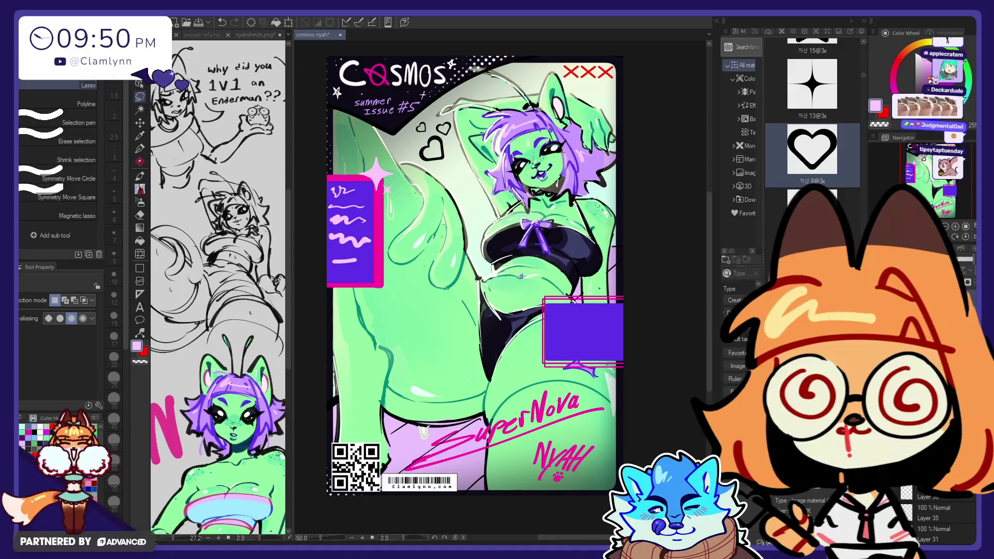
left_click(141, 149)
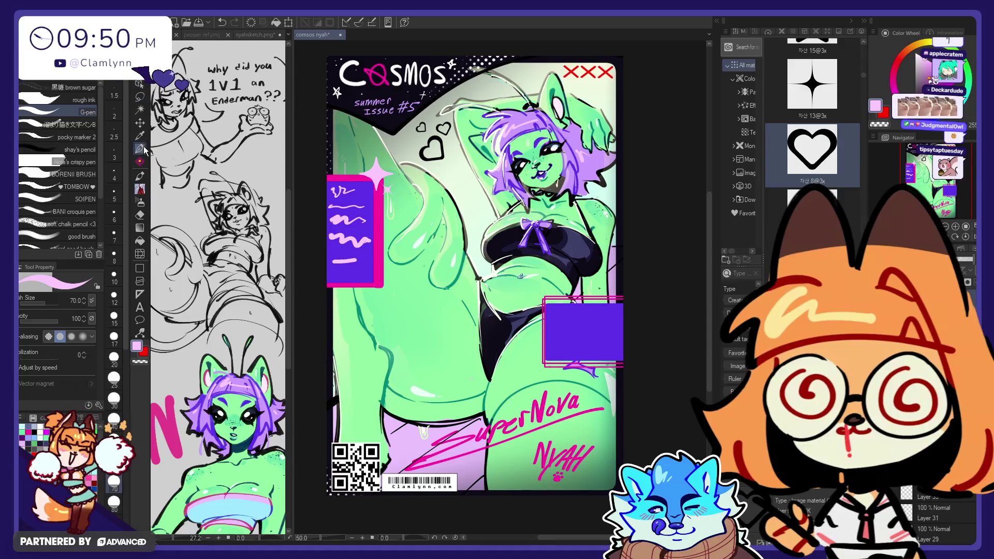
- Paint the three small heart outlines beside the girl's head solid hot pink
left_click(378, 184, "alt")
mouse_move(438, 127)
left_mouse_down()
mouse_move(447, 134)
mouse_move(435, 155)
left_mouse_up()
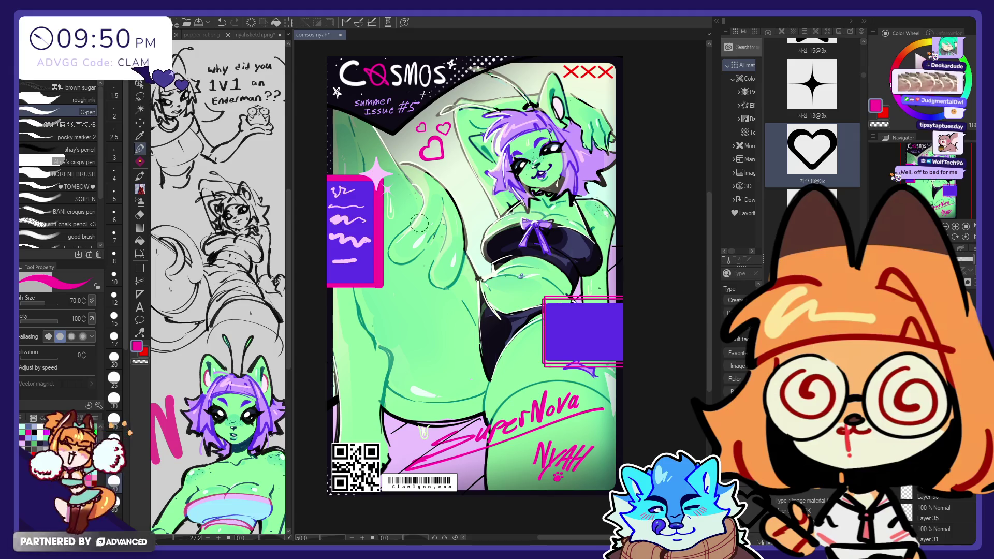
left_click(375, 174, "alt")
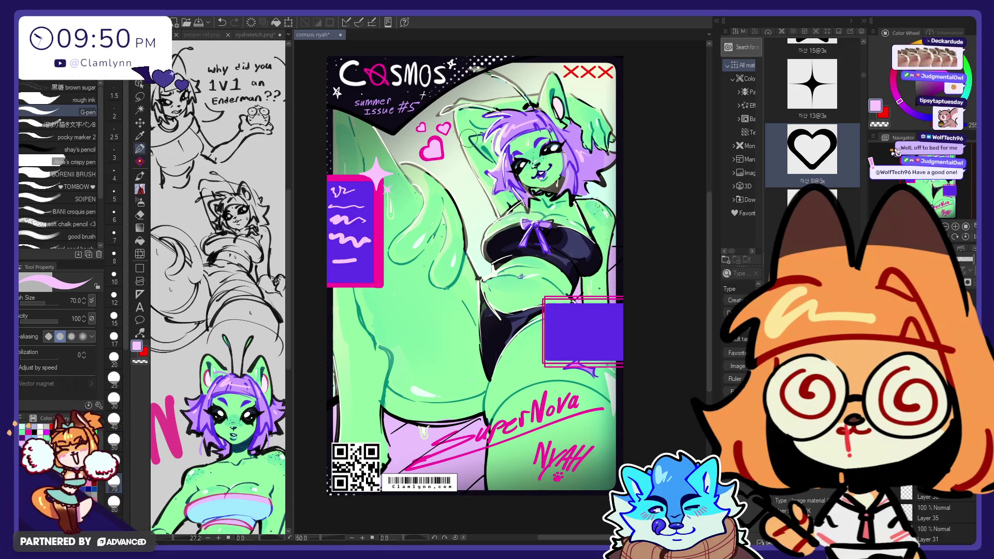
key("e")
left_click(140, 149)
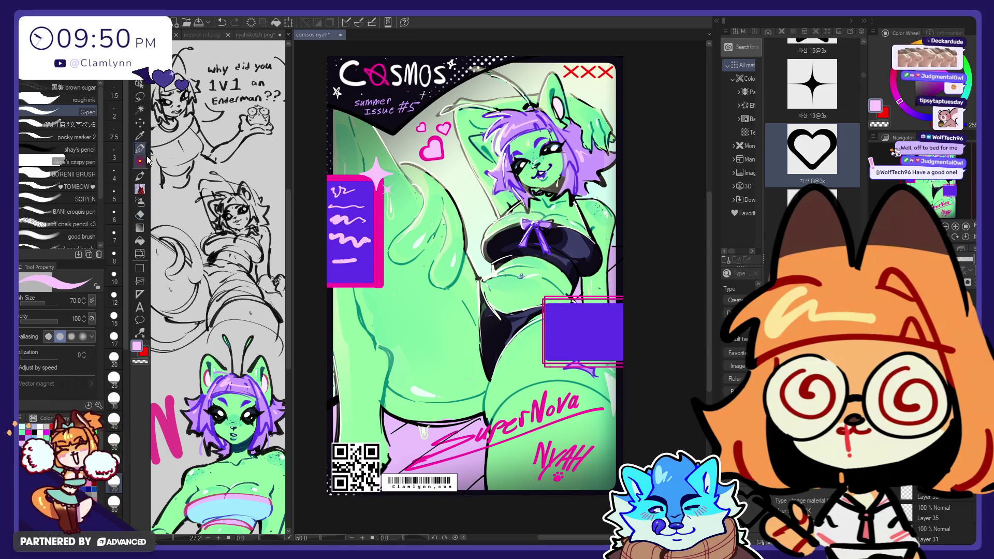
key("ctrl+z")
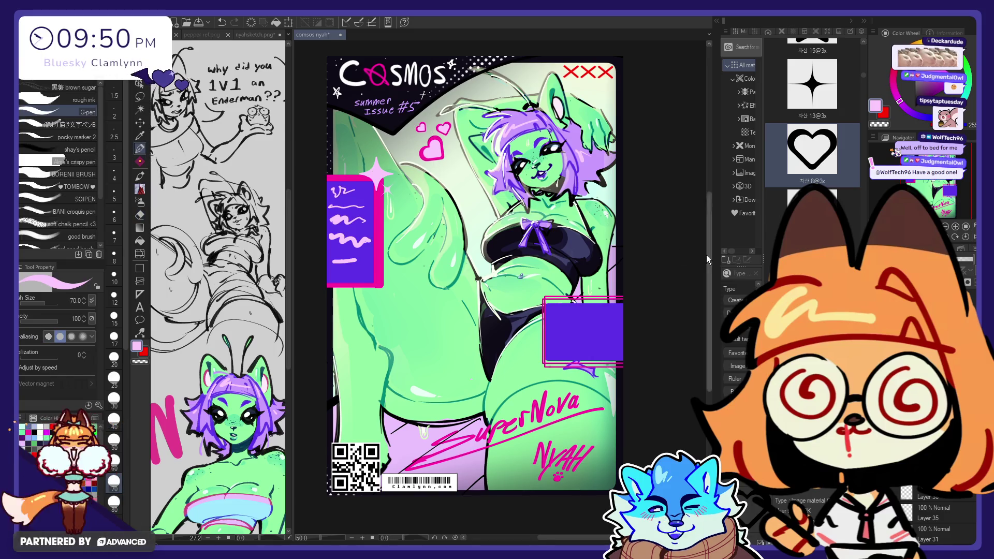
key("ctrl+y")
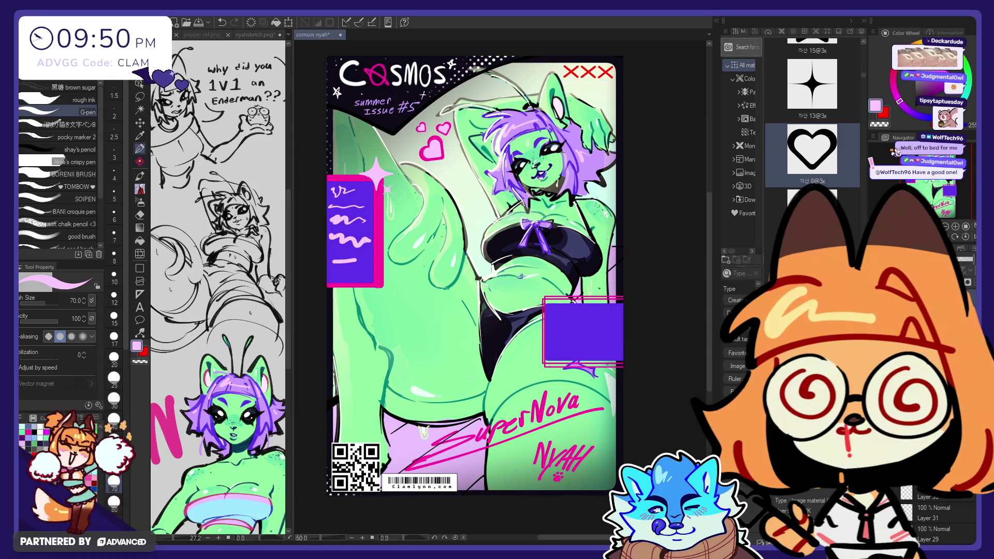
key("m")
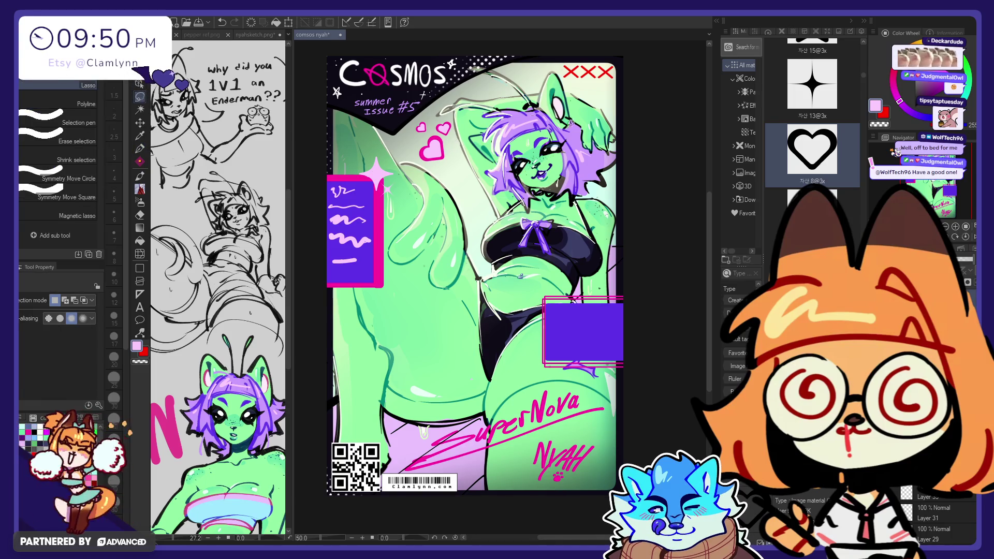
left_click(140, 149)
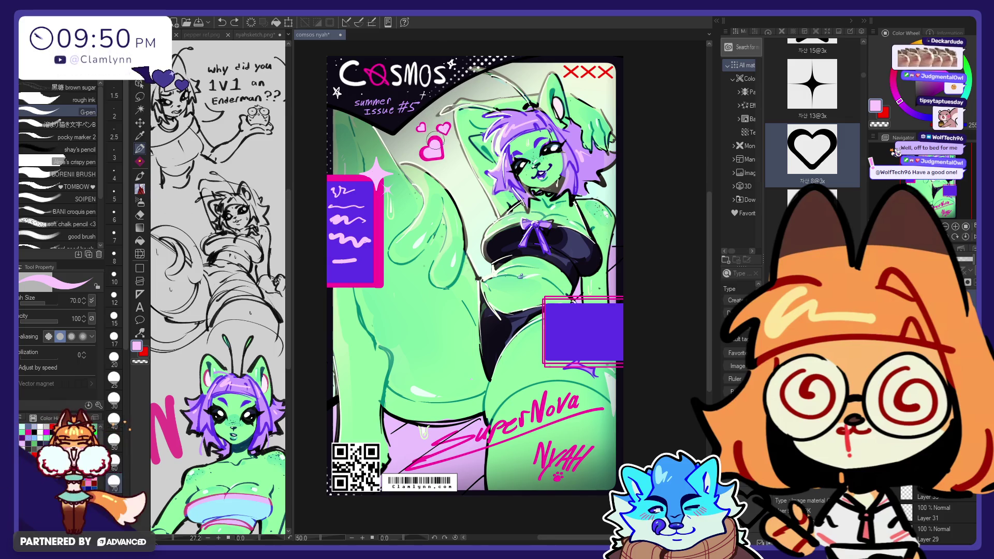
left_click_drag(420, 125, 434, 138)
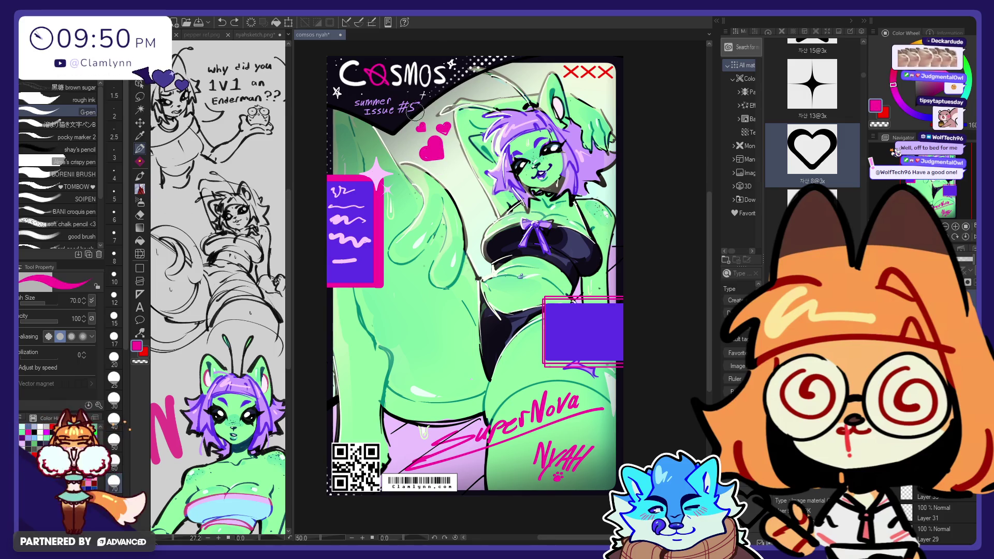
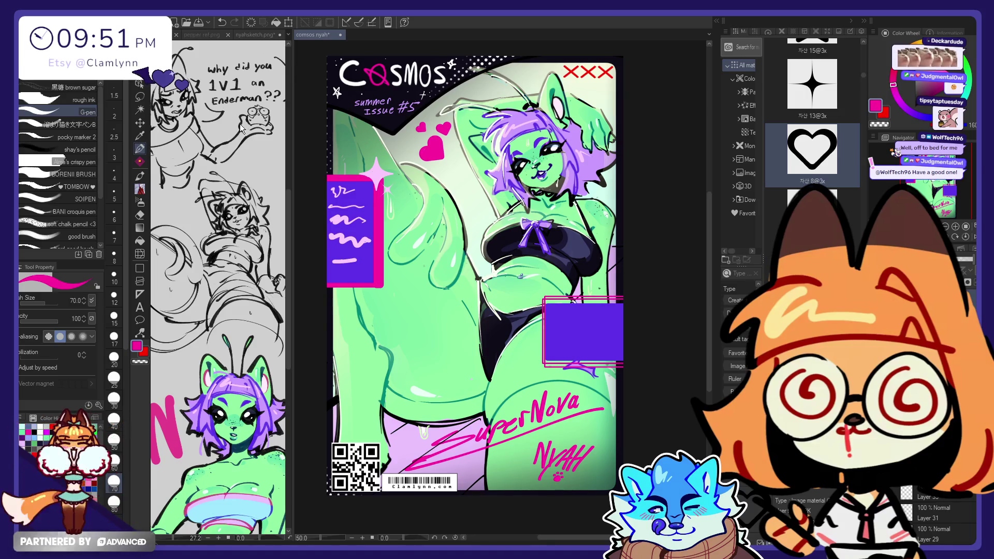
- Repaint the hearts beside the head solid hot pink, discarding purple and light pink tries
left_click(358, 192, "alt")
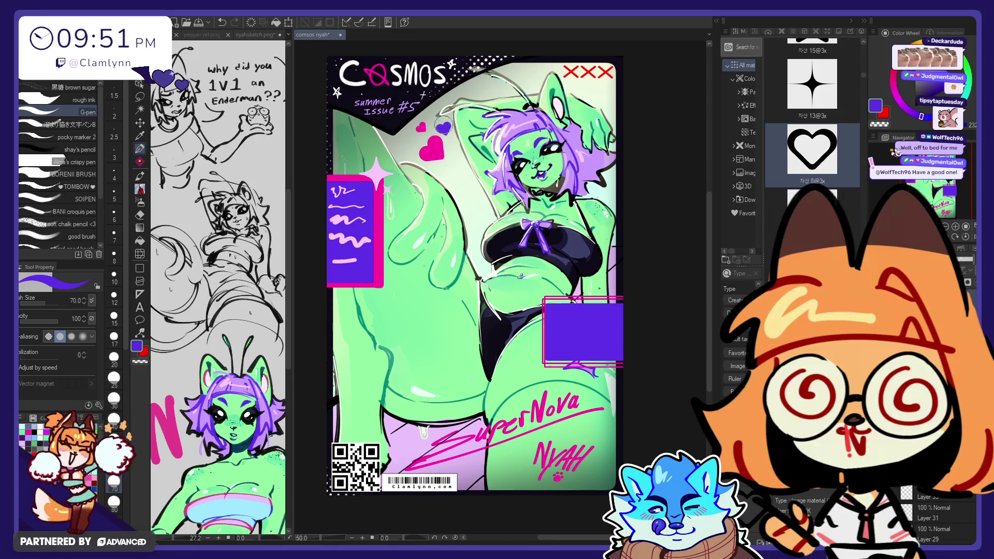
left_click_drag(420, 125, 434, 147)
key("ctrl+z")
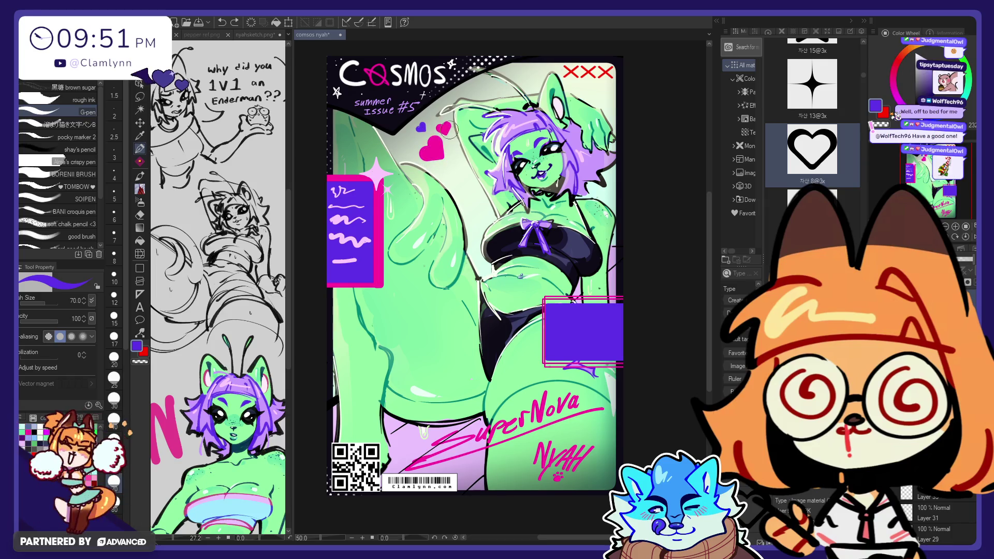
left_click(381, 176, "alt")
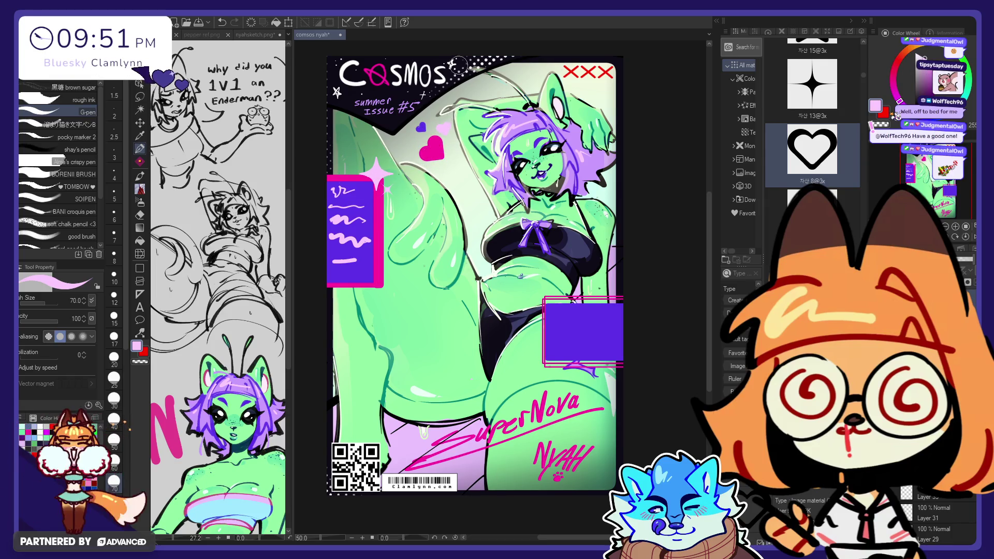
left_click_drag(443, 161, 428, 145)
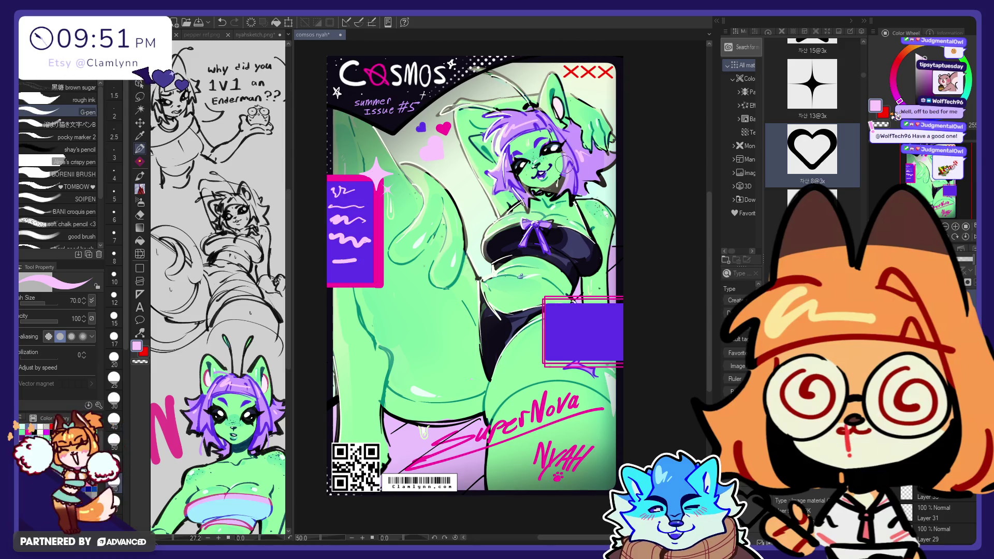
left_click(421, 127, "alt")
left_click_drag(432, 151, 448, 112)
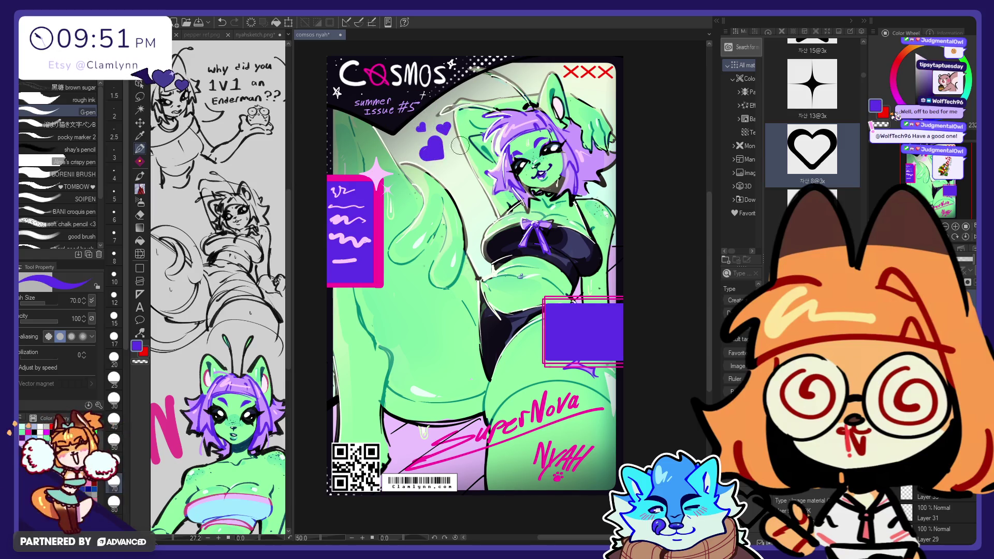
key("ctrl+z")
left_click(444, 128, "alt")
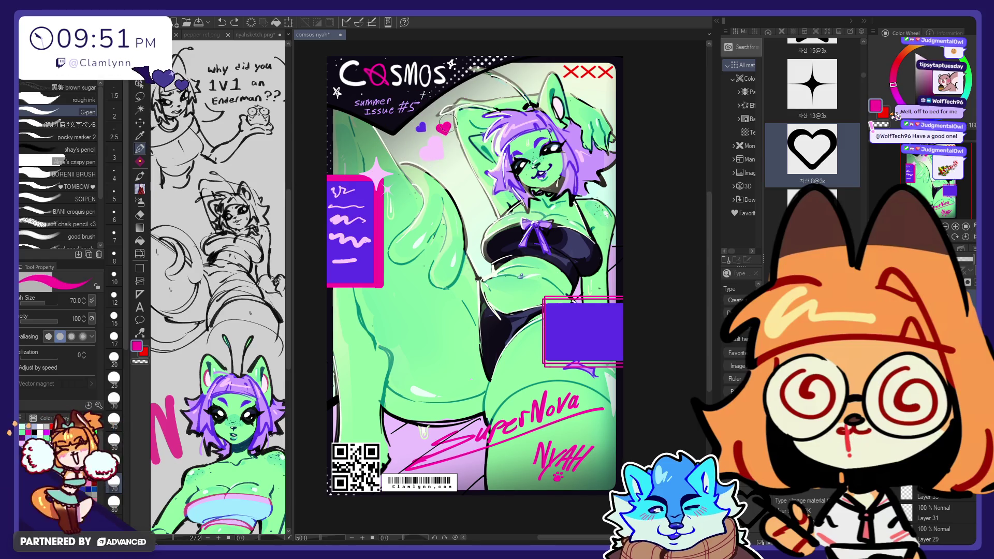
left_click_drag(432, 140, 427, 155)
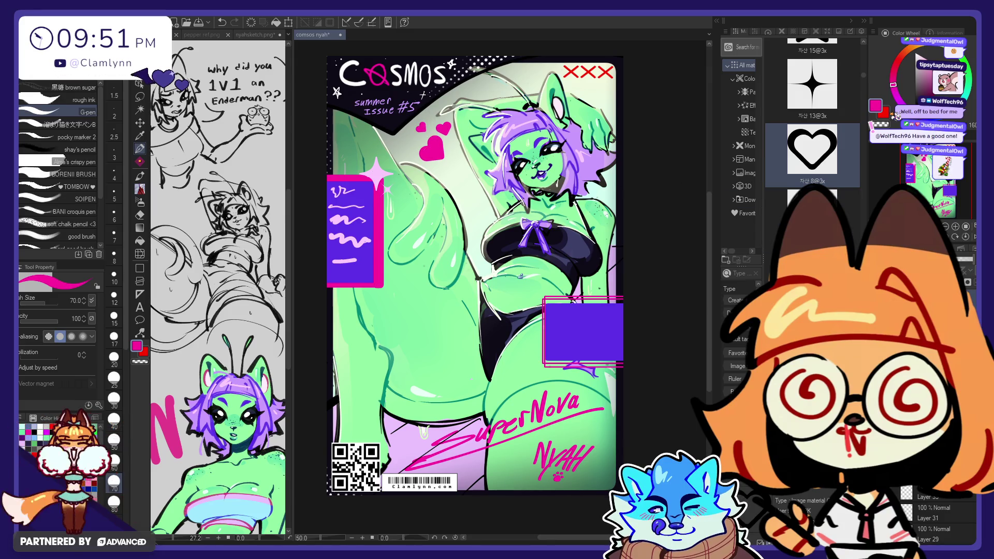
- Scale the pink hearts down to about 68% and confirm
key("ctrl+t")
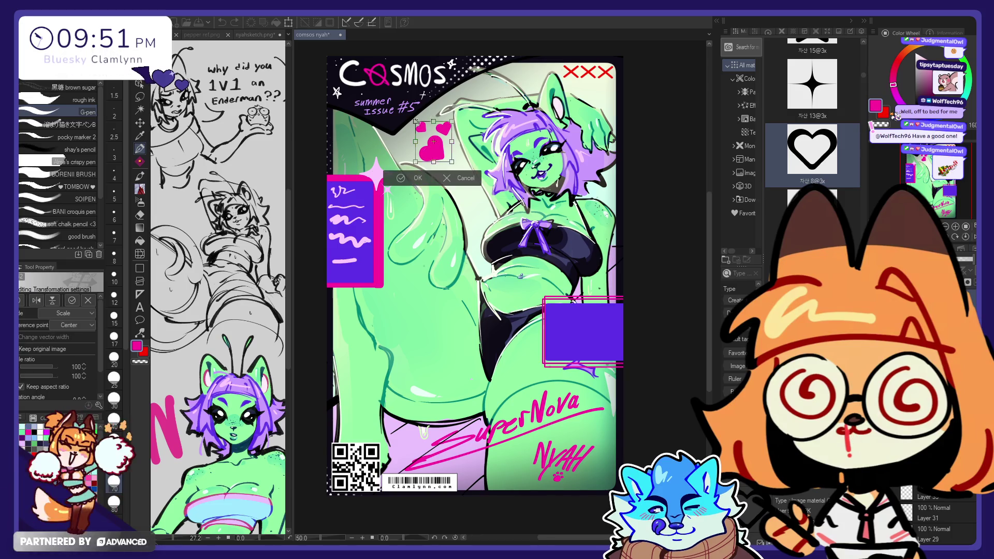
mouse_move(451, 163)
left_mouse_down()
mouse_move(444, 154)
mouse_move(495, 101)
mouse_move(466, 192)
mouse_move(455, 149)
mouse_move(439, 145)
left_mouse_up()
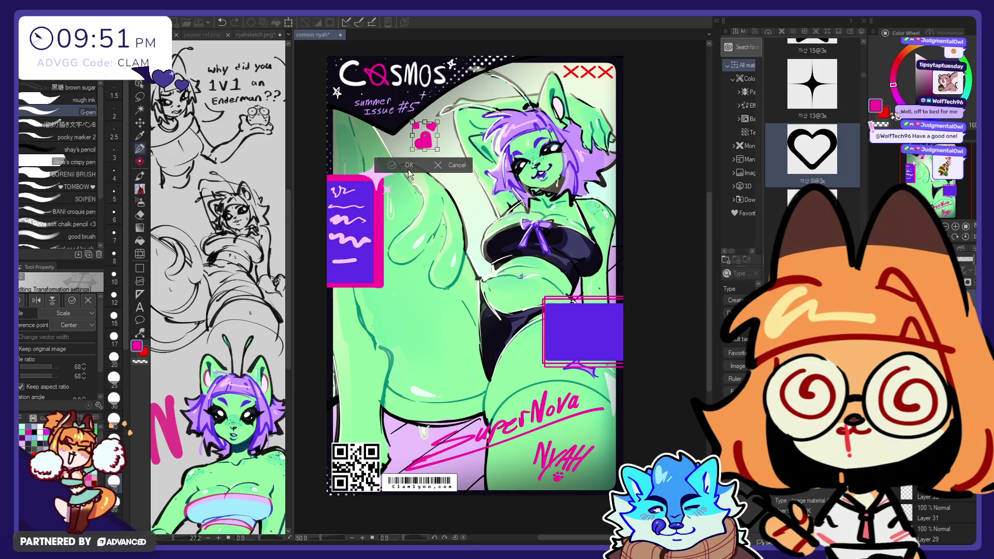
left_click(409, 170)
key("k")
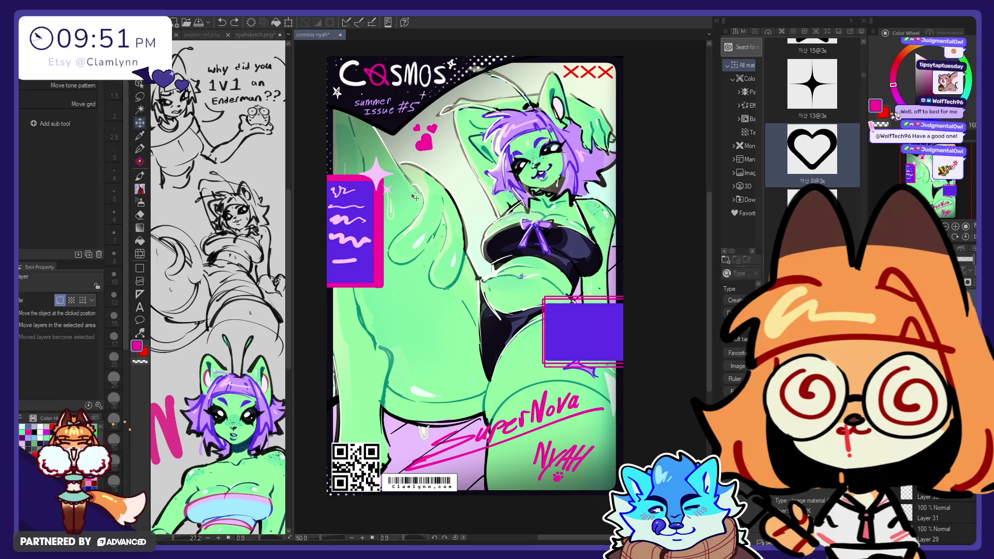
- Drag a copy of the hearts to the right and move it up beside the shoulder
mouse_move(425, 137)
left_mouse_down()
mouse_move(544, 355)
mouse_move(589, 376)
mouse_move(595, 275)
left_mouse_up()
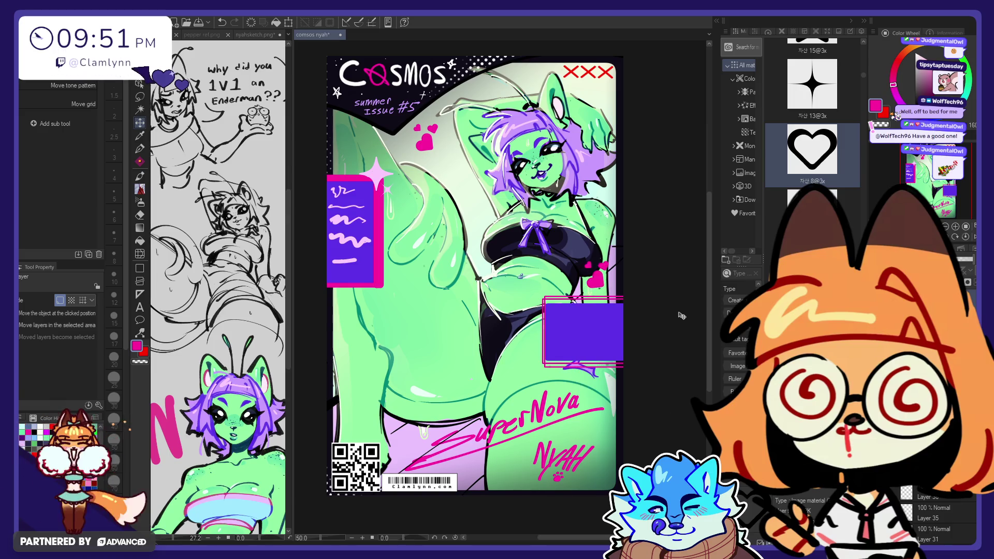
key("ctrl+t")
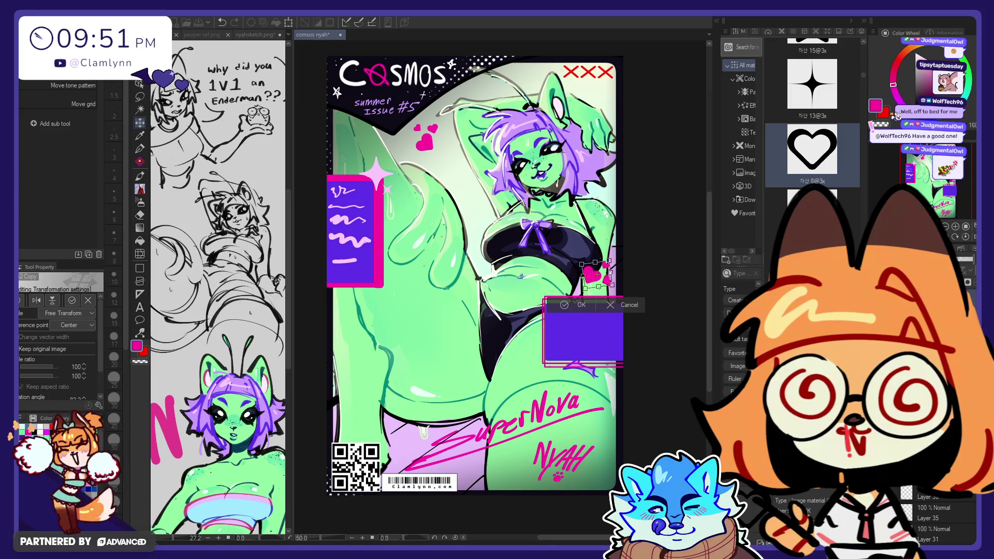
left_click(578, 305)
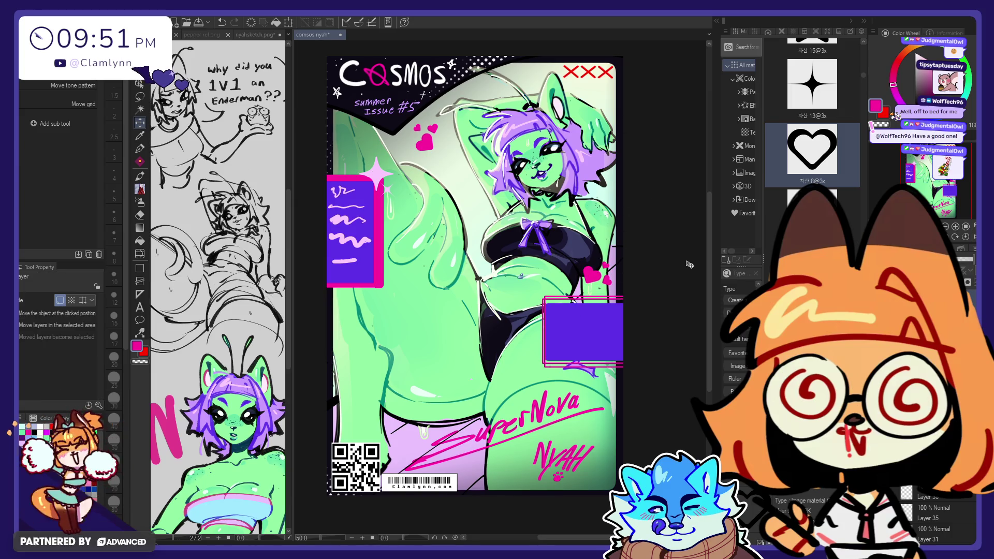
left_click_drag(689, 307, 690, 212)
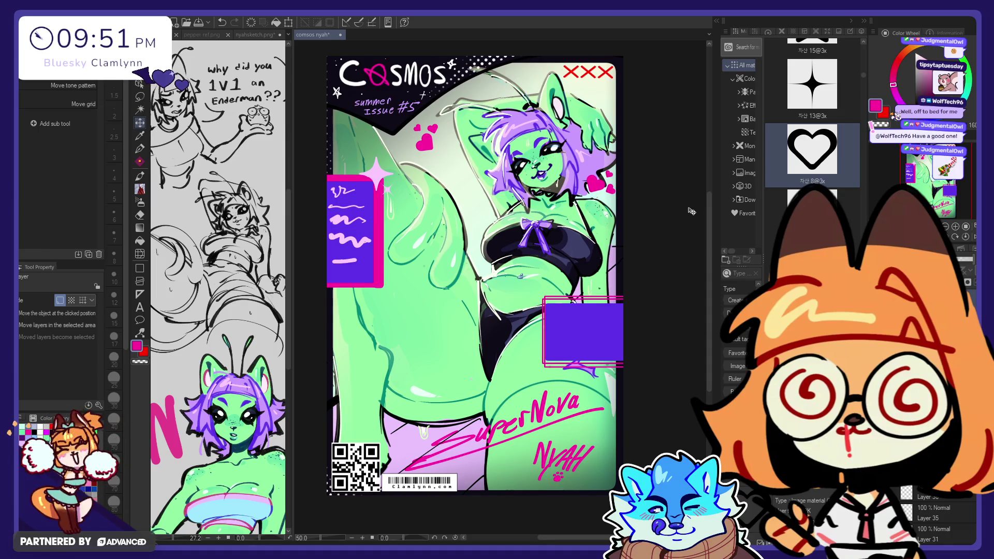
- Erase the excess from the copied hearts and nudge them down and right
key("e")
left_click_drag(616, 194, 613, 173)
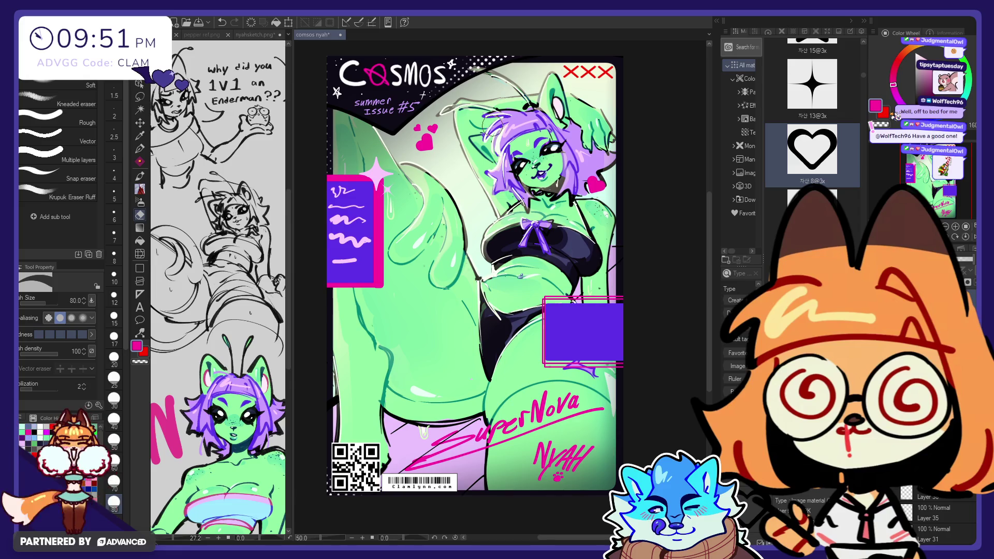
left_click(141, 124)
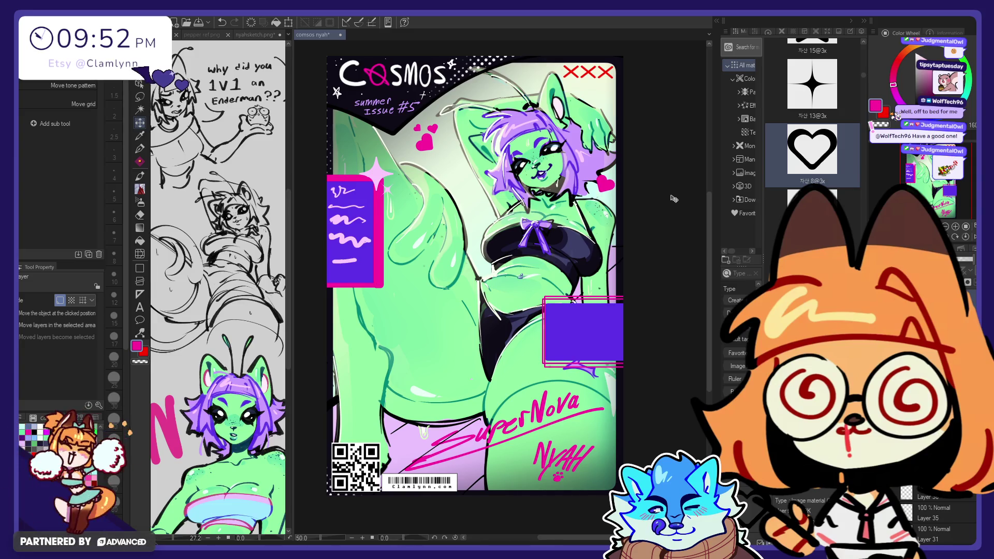
mouse_move(586, 233)
left_mouse_down()
mouse_move(606, 248)
mouse_move(609, 280)
mouse_move(549, 337)
mouse_move(529, 304)
mouse_move(541, 244)
mouse_move(560, 275)
left_mouse_up()
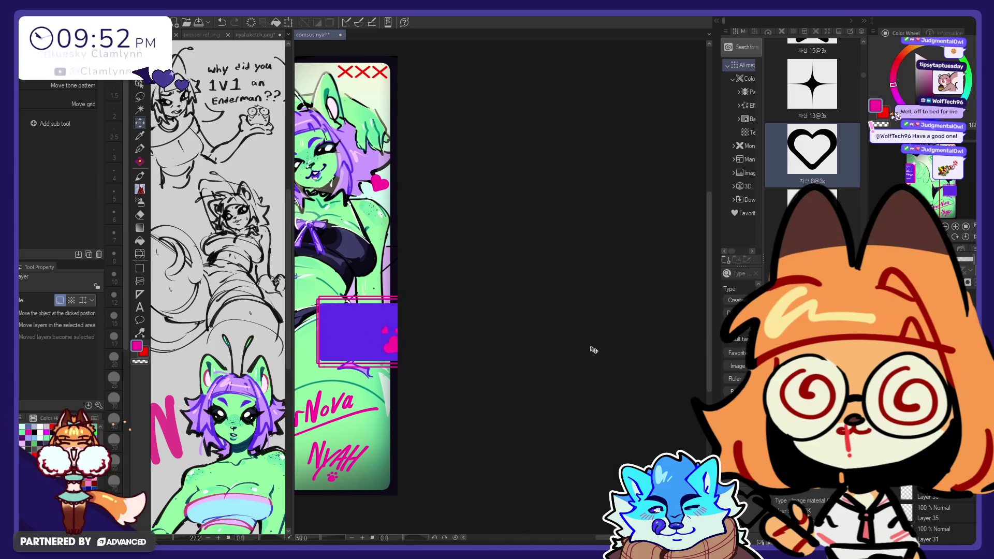
mouse_move(927, 192)
left_mouse_down()
mouse_move(914, 179)
mouse_move(929, 184)
left_mouse_up()
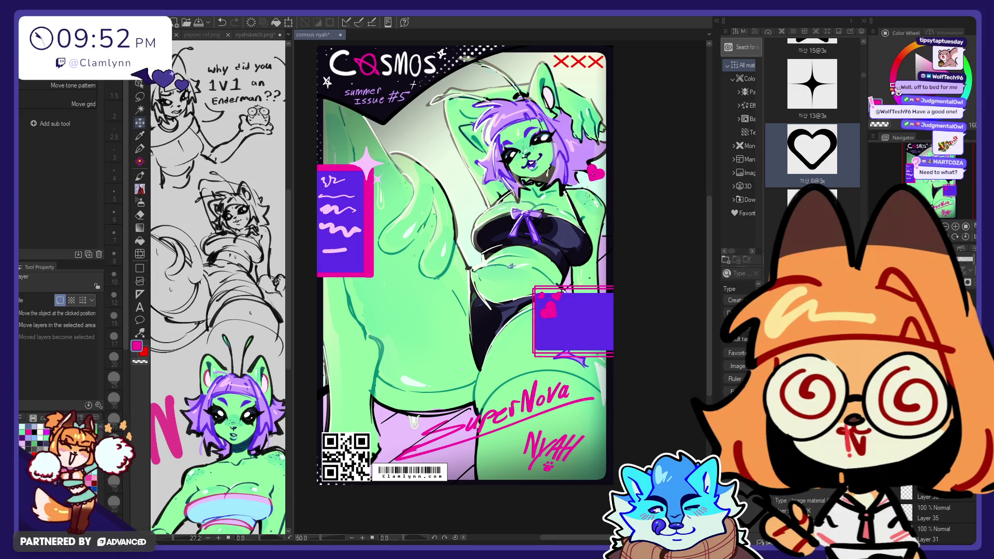
- Place a star outline on the cover and rotate it about 35 degrees
key("e")
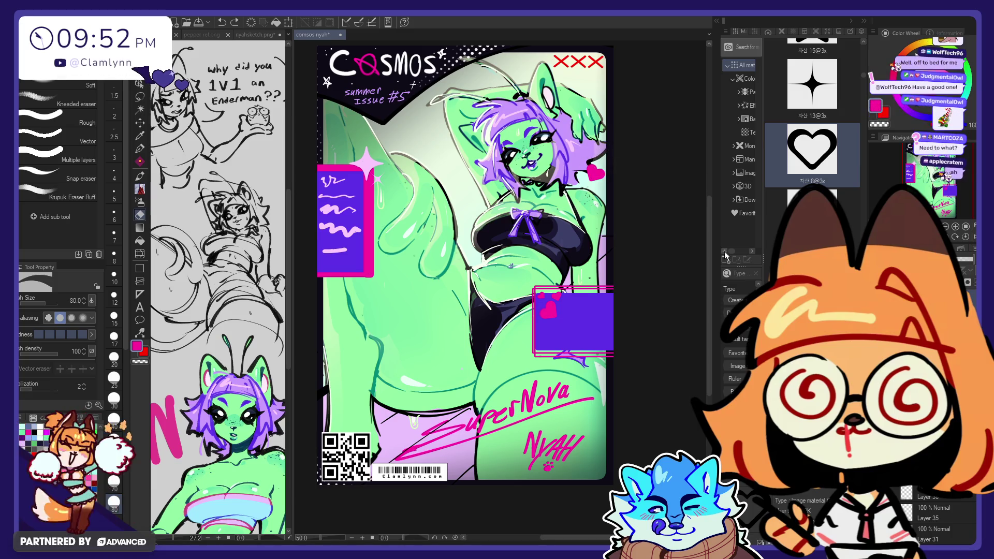
scroll(865, 45, "down", 5)
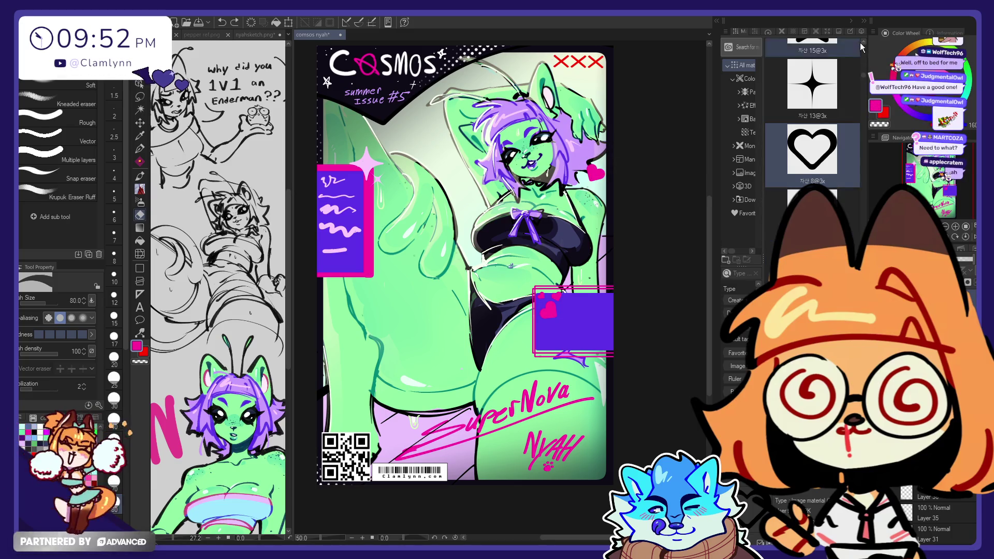
left_click_drag(813, 218, 446, 218)
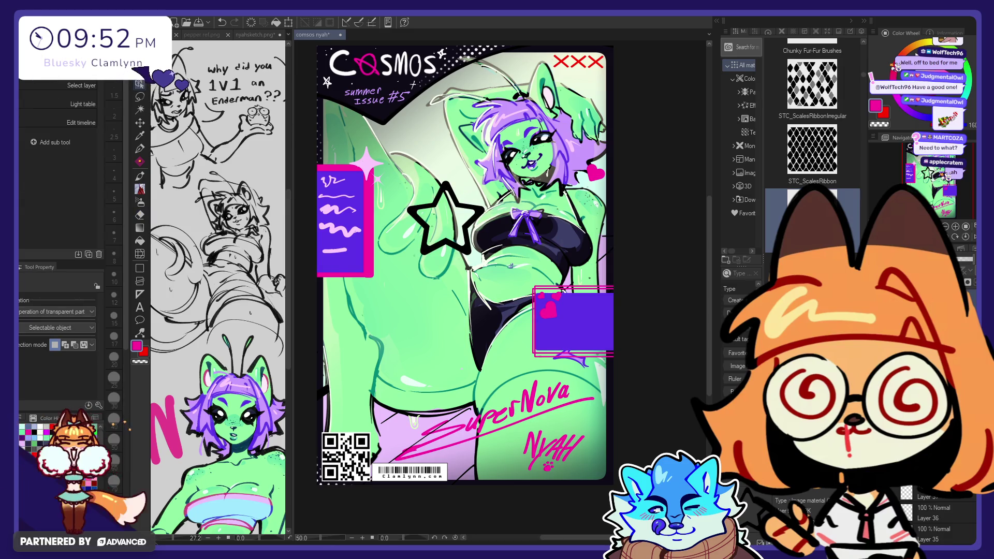
key("ctrl+t")
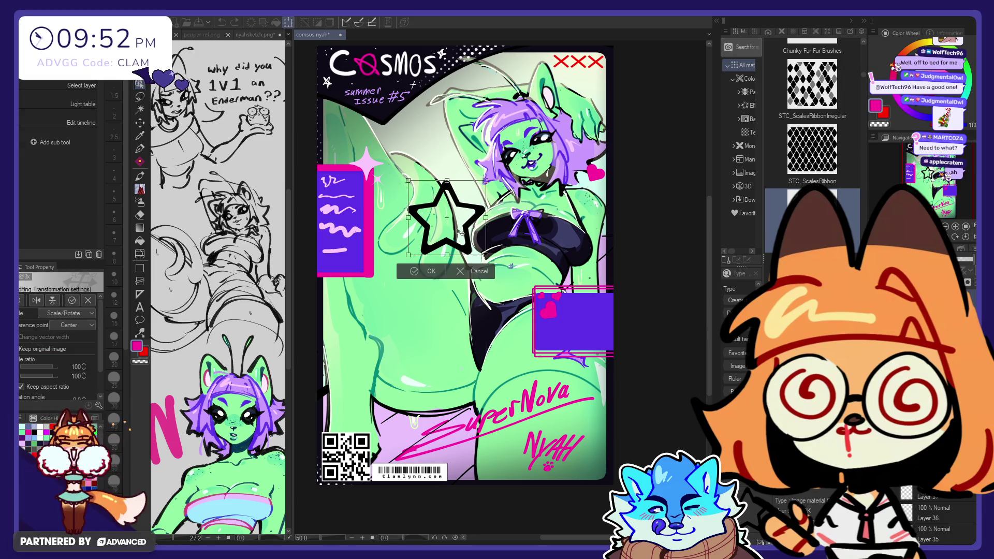
mouse_move(453, 221)
left_mouse_down()
mouse_move(466, 233)
mouse_move(448, 251)
mouse_move(437, 130)
left_mouse_up()
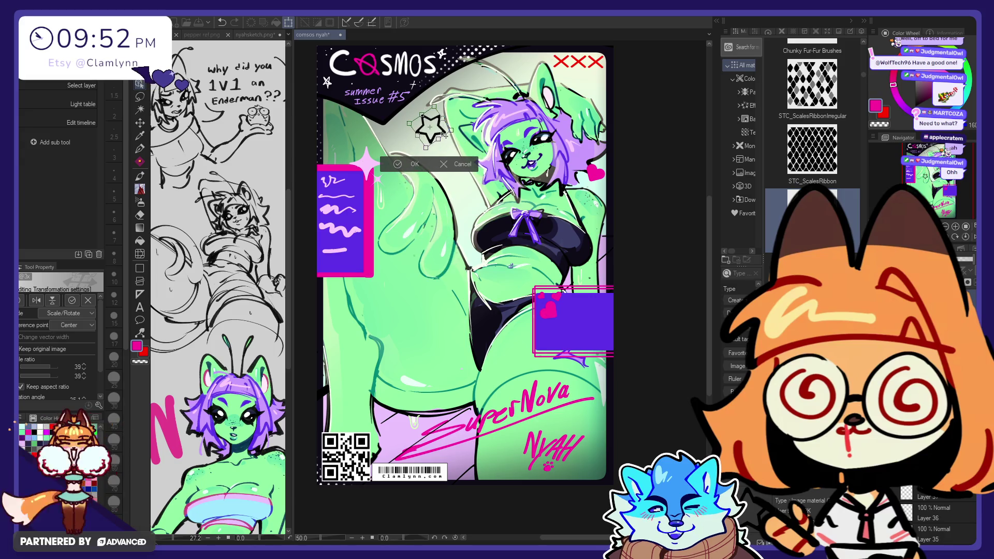
left_click(413, 165)
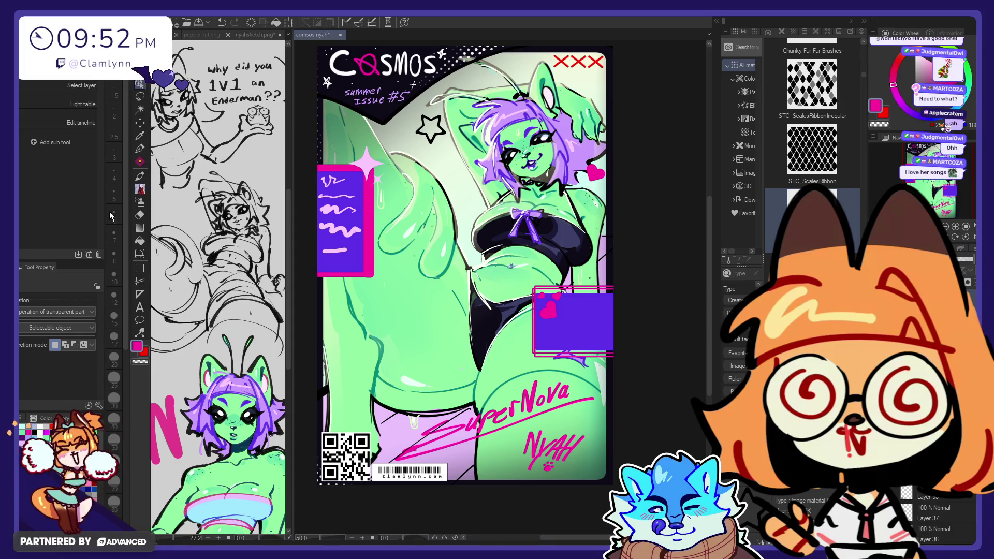
- Shrink the star outline to about 65%
key("ctrl+t")
left_click_drag(447, 145, 442, 141)
left_click_drag(396, 183, 384, 172)
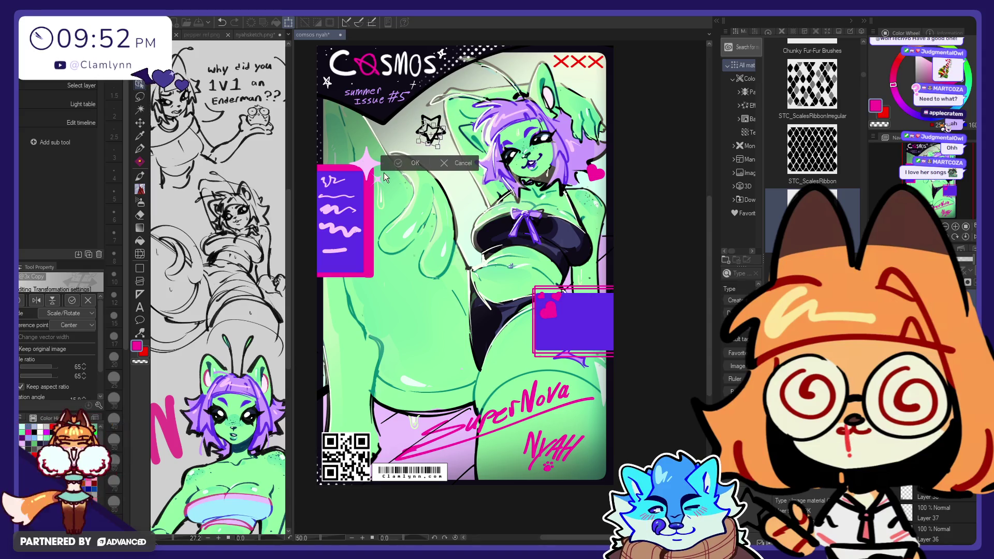
key("Return")
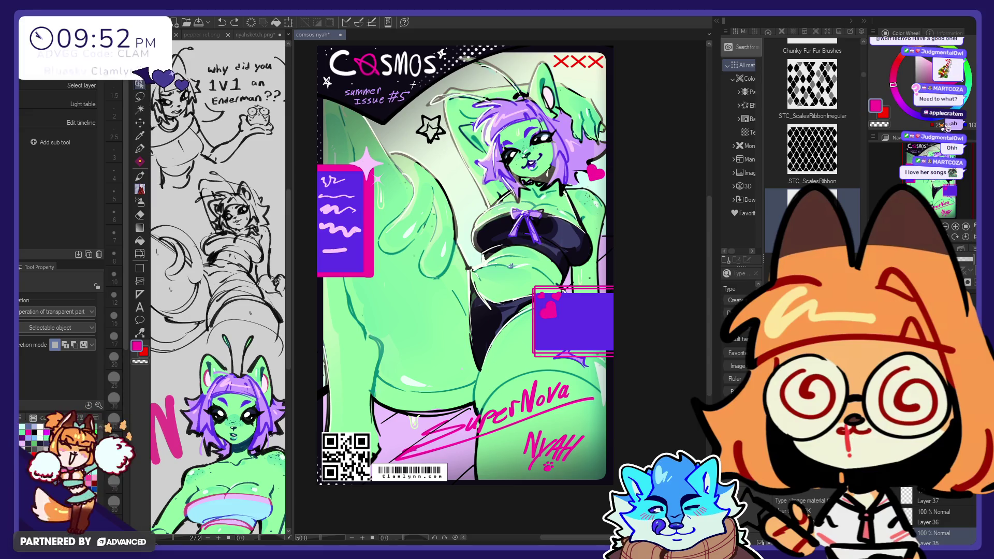
- Duplicate the star onto a new layer and move the copy below the original
key("ctrl+c")
key("ctrl+v")
key("k")
left_click_drag(427, 207, 434, 230)
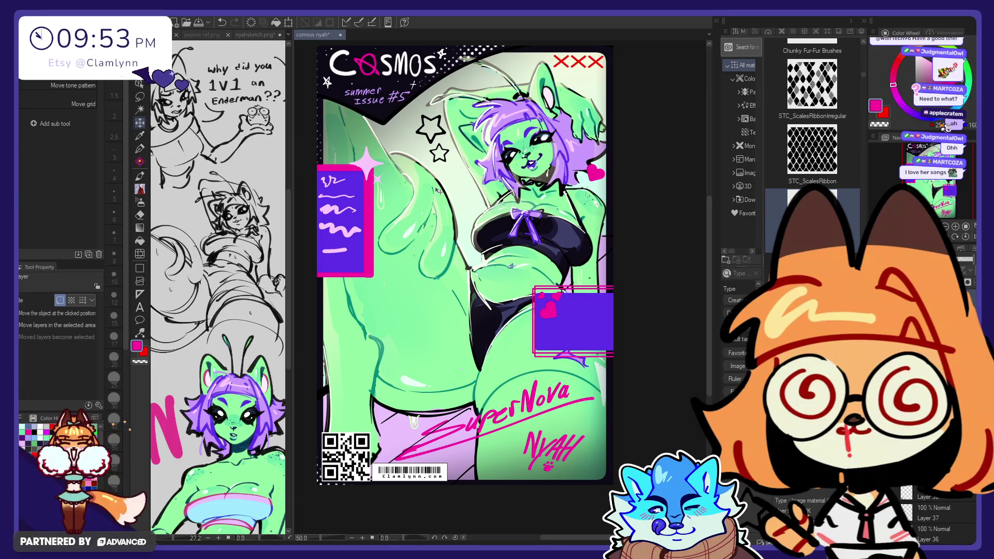
left_click_drag(451, 239, 452, 241)
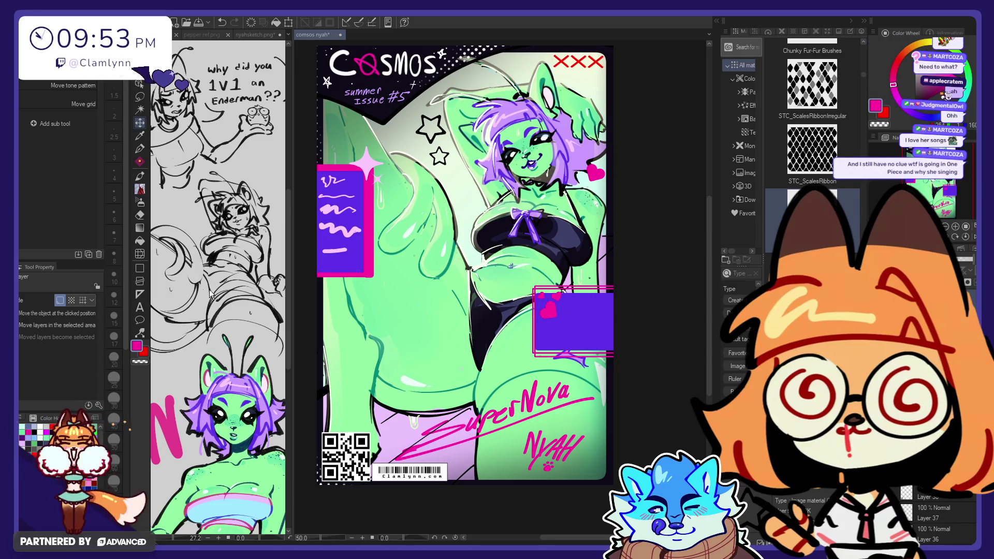
- Shrink the small star copy to about 81% and merge it down
key("ctrl+t")
left_click_drag(451, 169, 449, 164)
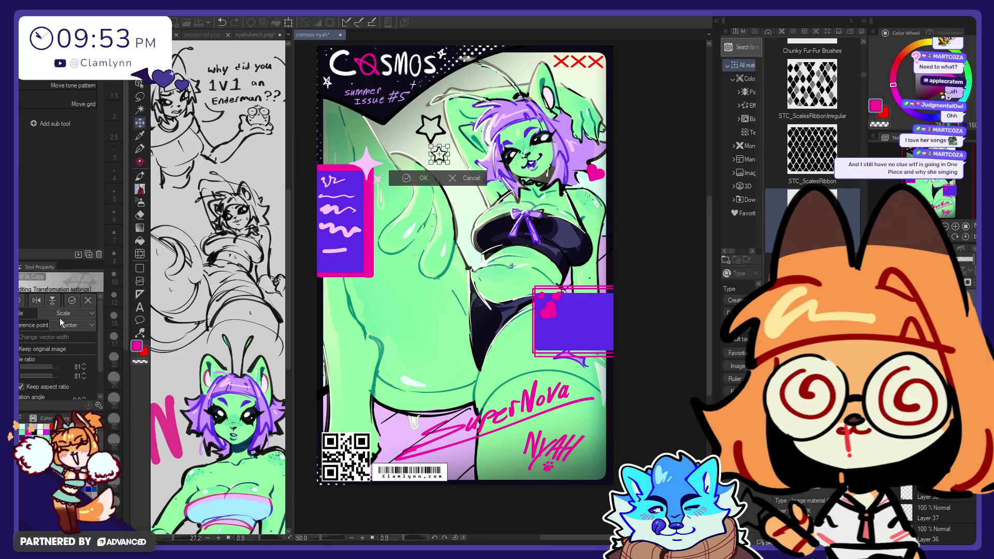
left_click(72, 301)
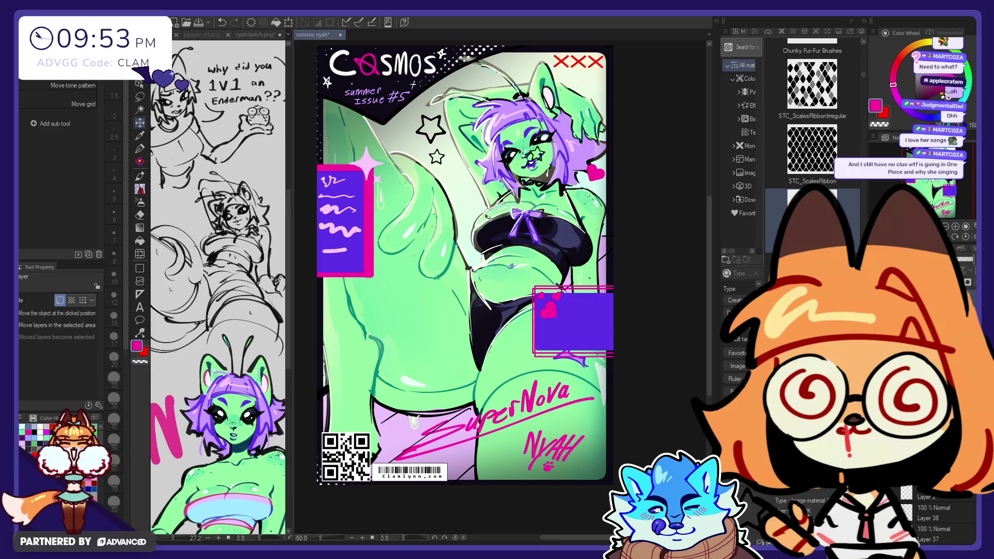
key("ctrl+t")
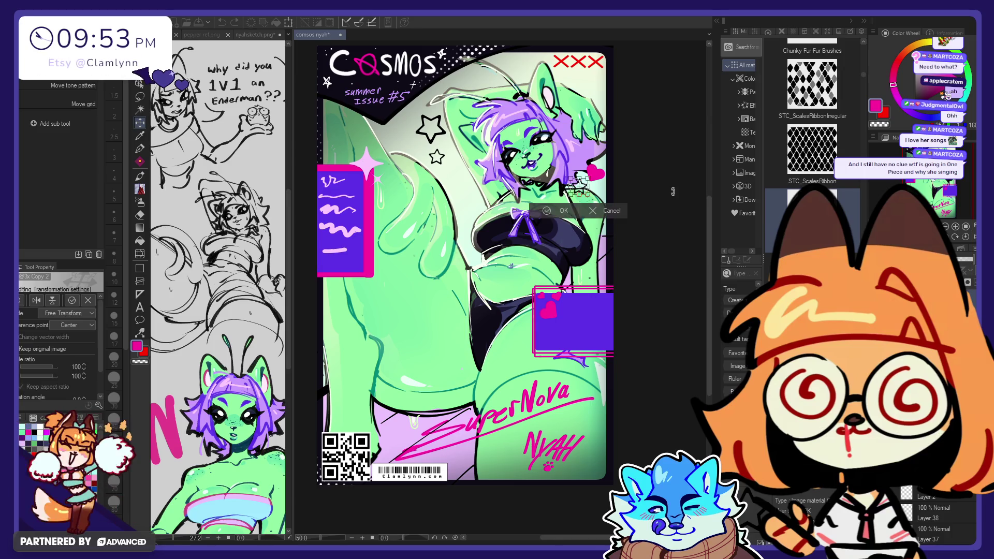
key("Return")
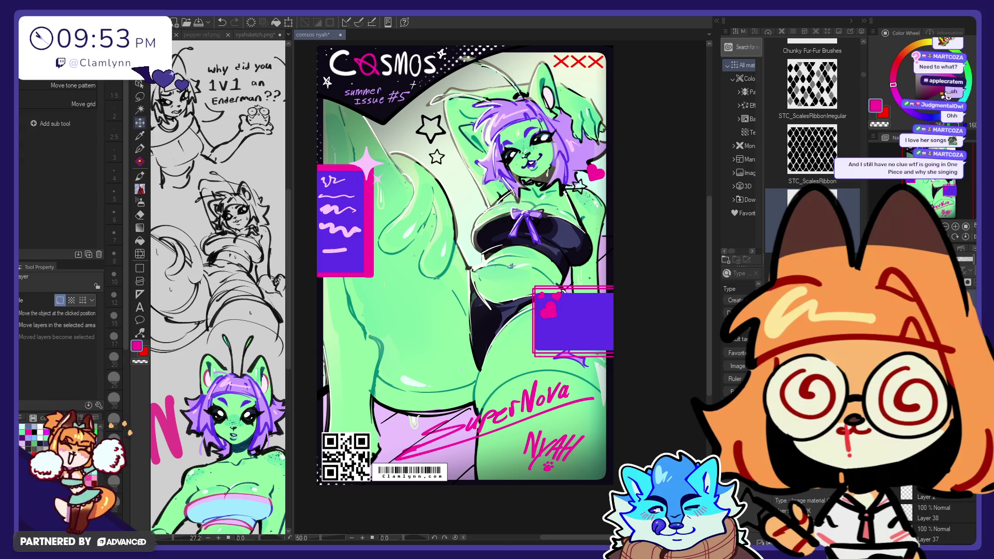
key("ctrl+e")
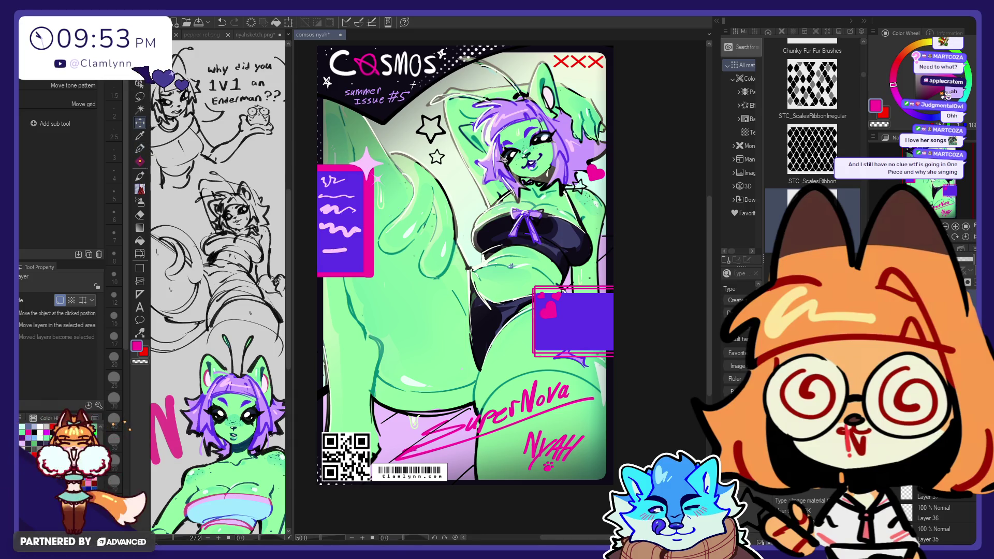
- Paint the outlined star pink, then enlarge the head and stars to 129%, lowered slightly
key("p")
mouse_move(471, 150)
left_mouse_down()
mouse_move(456, 117)
mouse_move(394, 161)
mouse_move(487, 154)
left_mouse_up()
key("m")
left_click(482, 201)
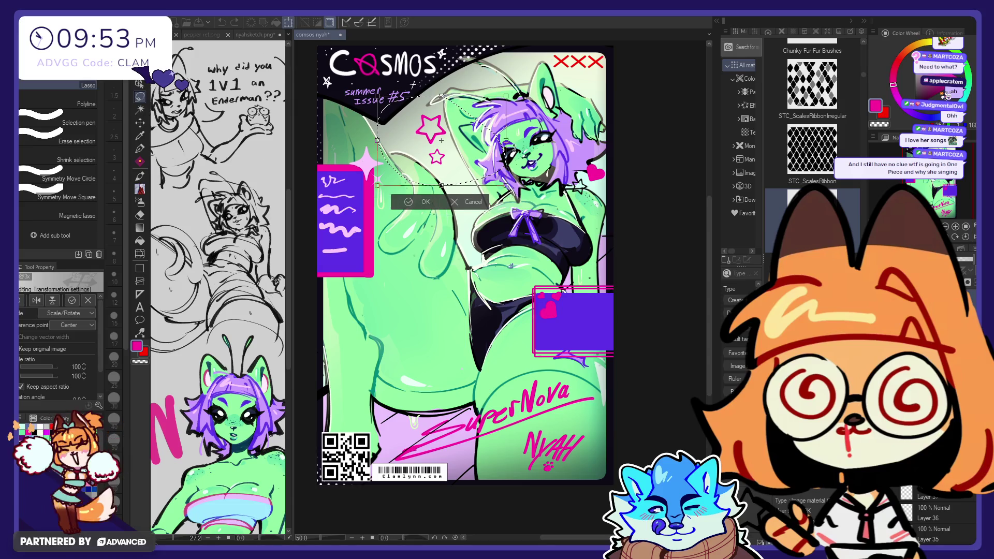
mouse_move(518, 184)
left_mouse_down()
mouse_move(472, 162)
mouse_move(476, 146)
mouse_move(471, 169)
left_mouse_up()
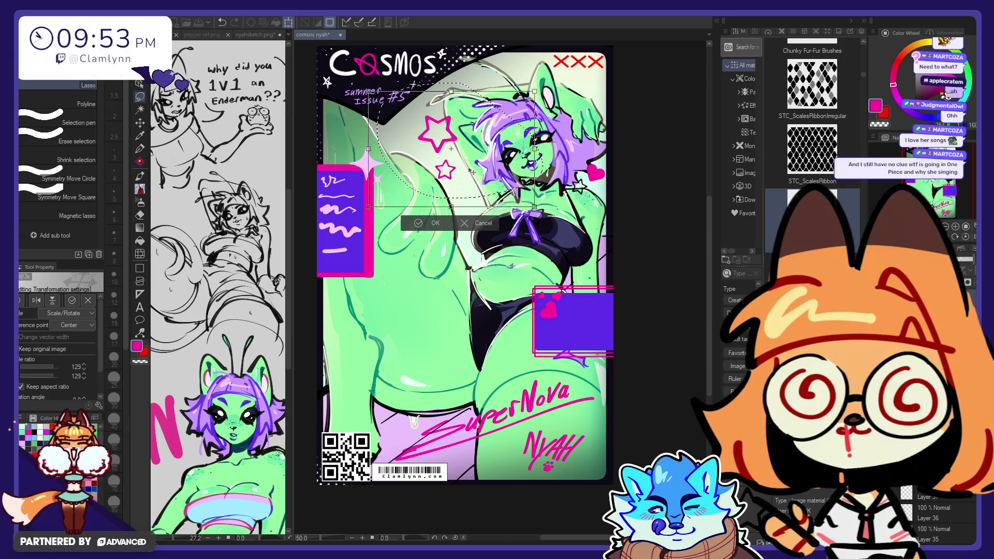
mouse_move(576, 148)
left_mouse_down()
mouse_move(579, 159)
mouse_move(450, 179)
left_mouse_up()
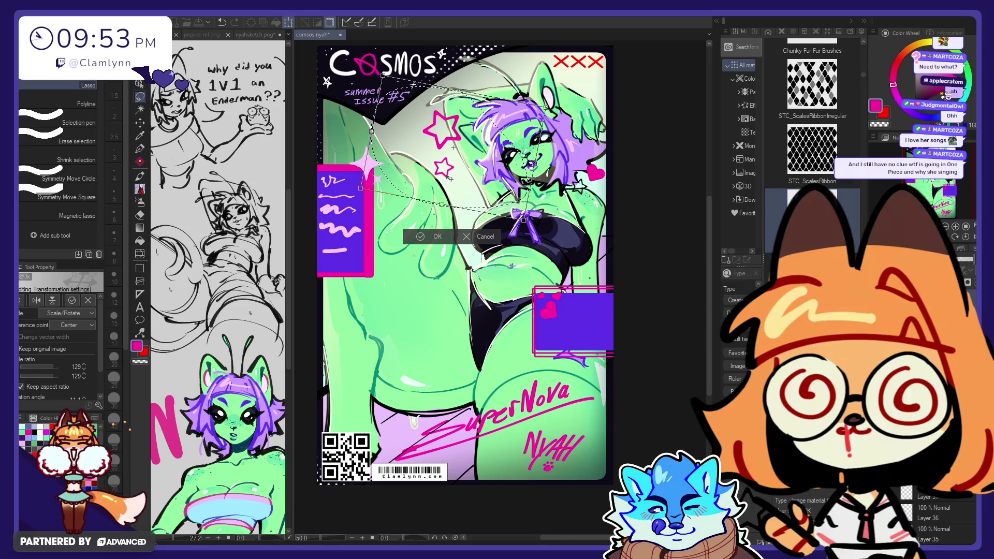
left_click(433, 237)
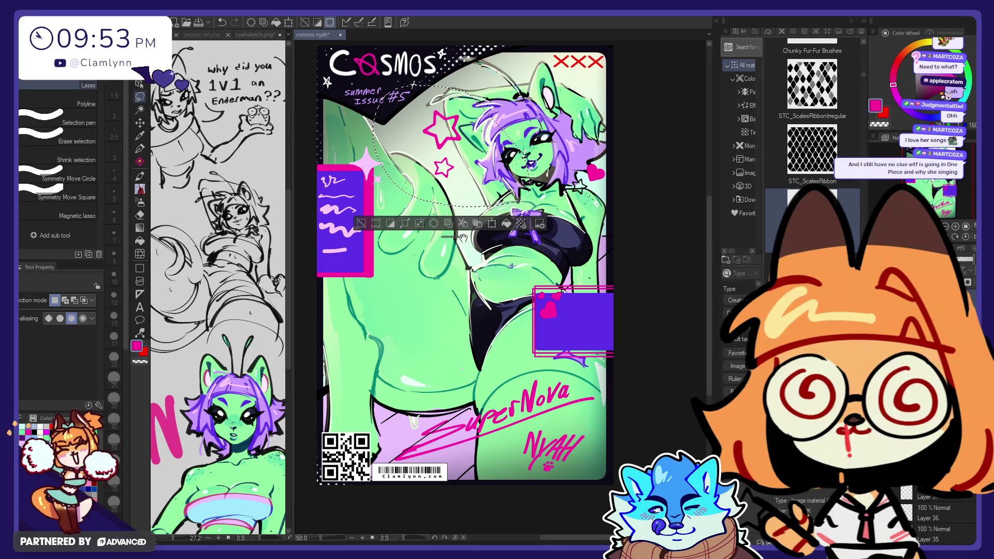
- Lasso the chest area, rotate it slightly and shift it a little right
left_click(140, 149)
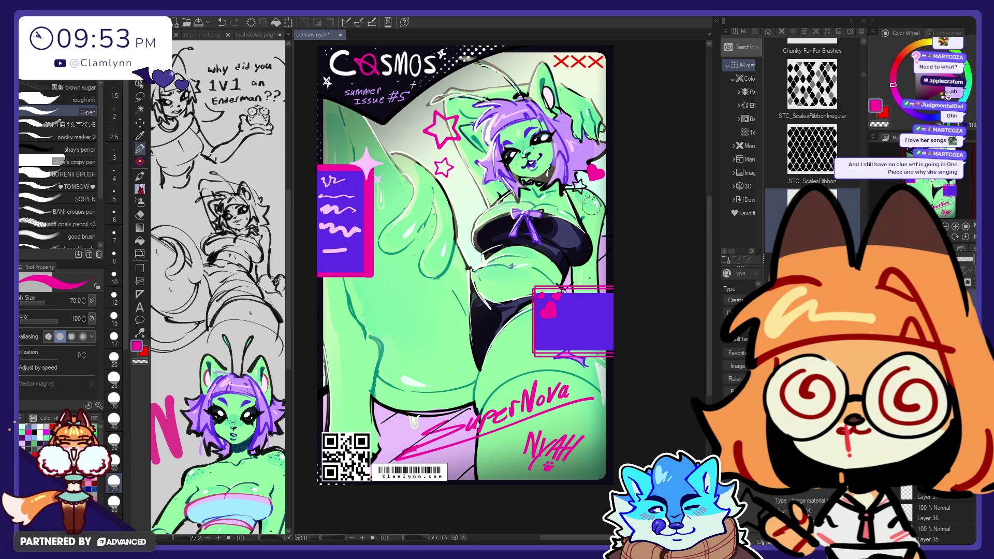
left_click(139, 97)
left_click_drag(619, 186, 614, 207)
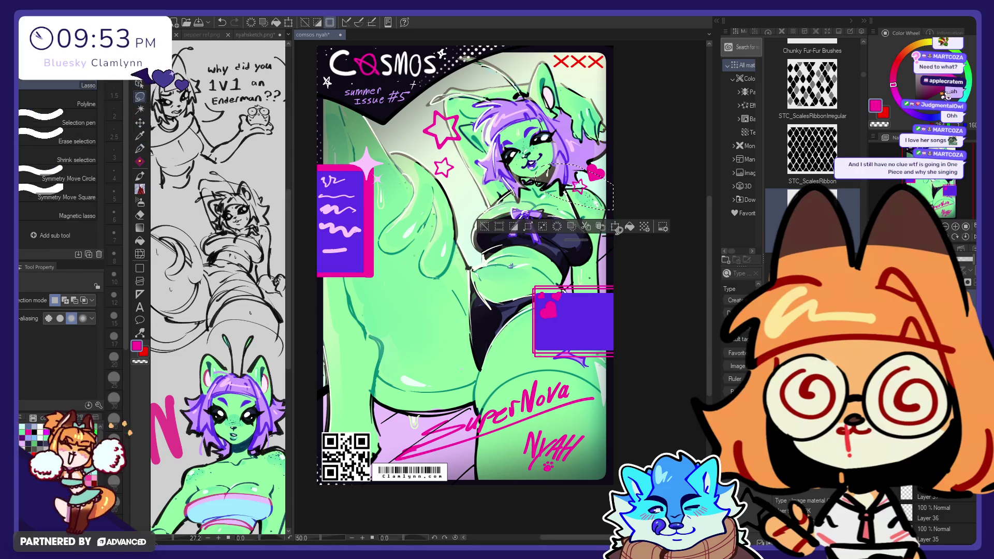
left_click(616, 227)
left_click_drag(648, 134, 644, 119)
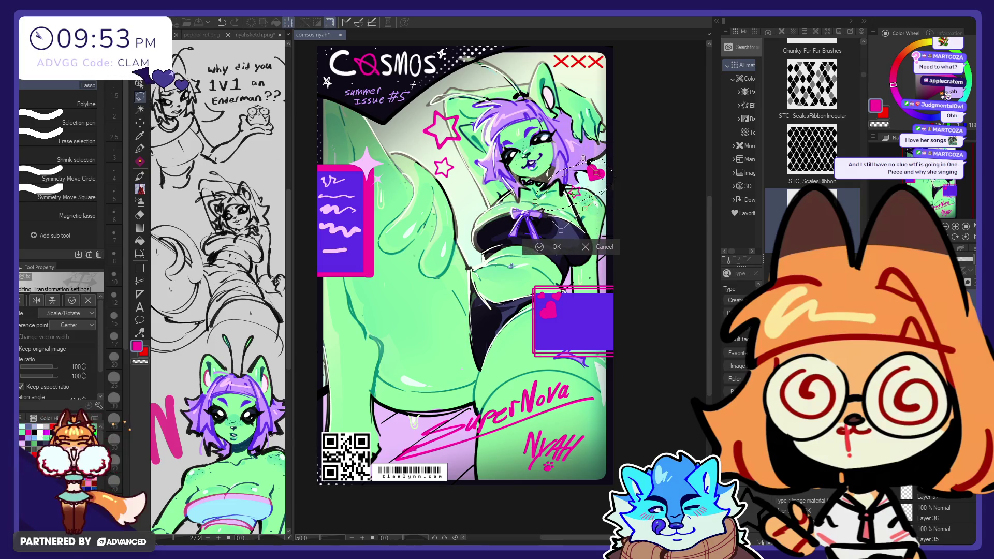
left_click(556, 246)
left_click(615, 231)
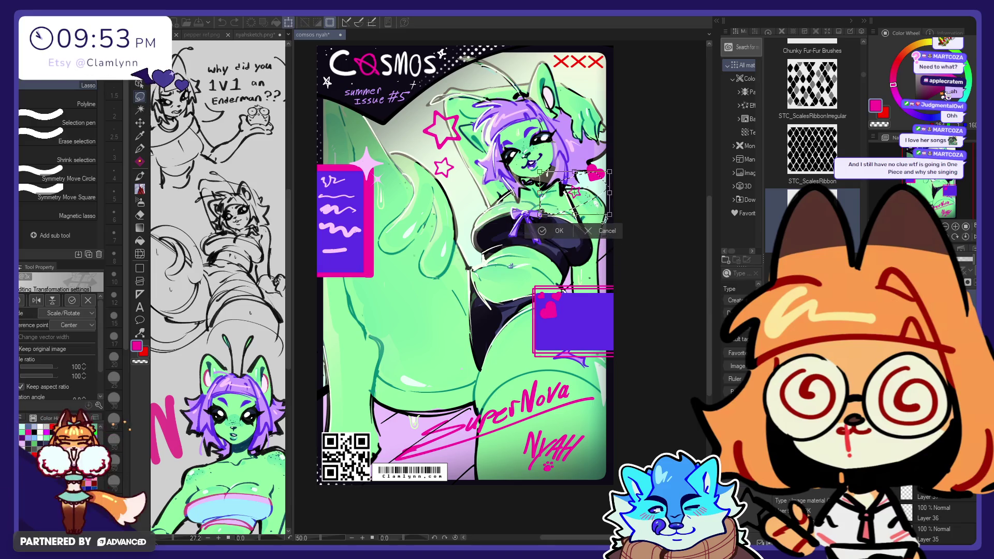
left_click_drag(605, 196, 614, 195)
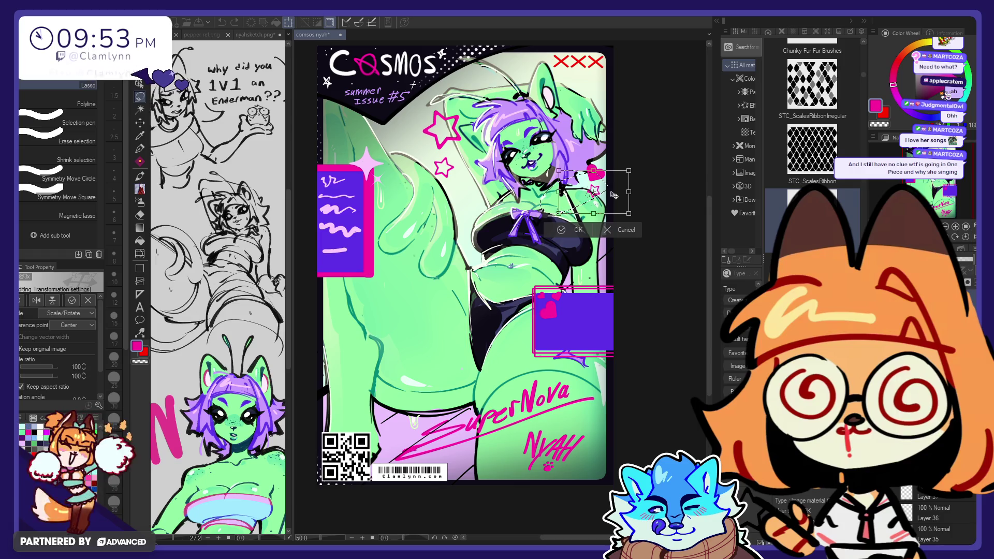
left_click(570, 230)
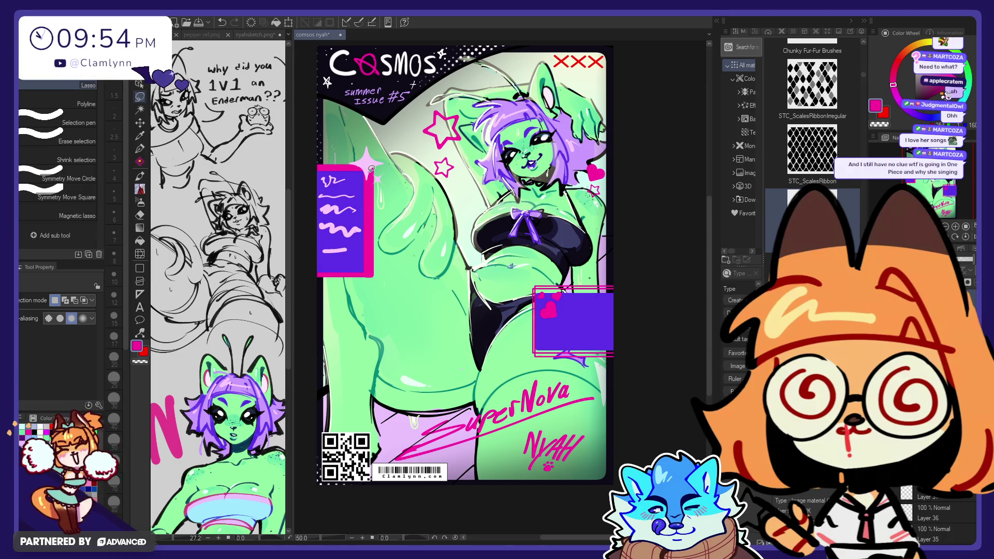
- Shrink the top-right sparkle proportionally and move it left and up
left_click(140, 122)
scroll(567, 236, "right", 2)
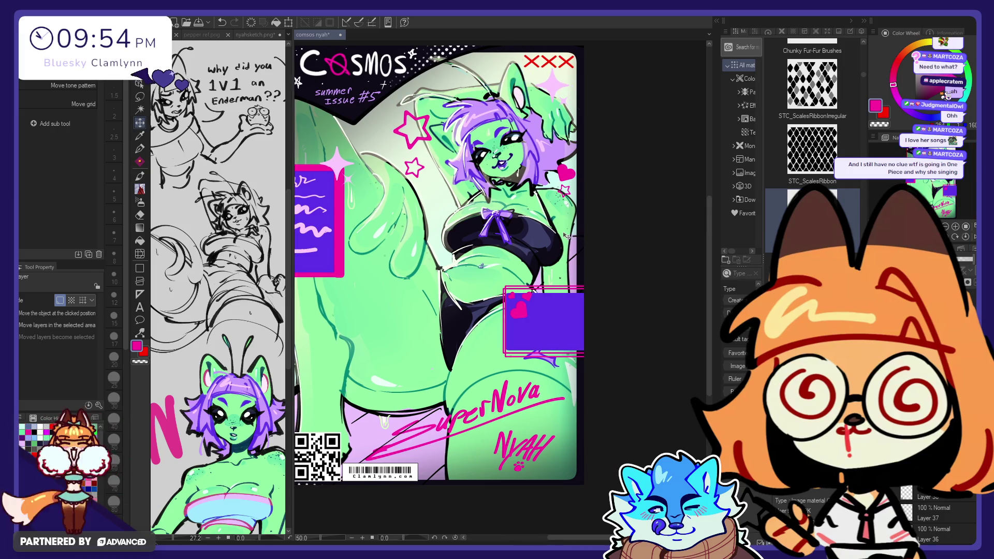
key("ctrl+shift+t")
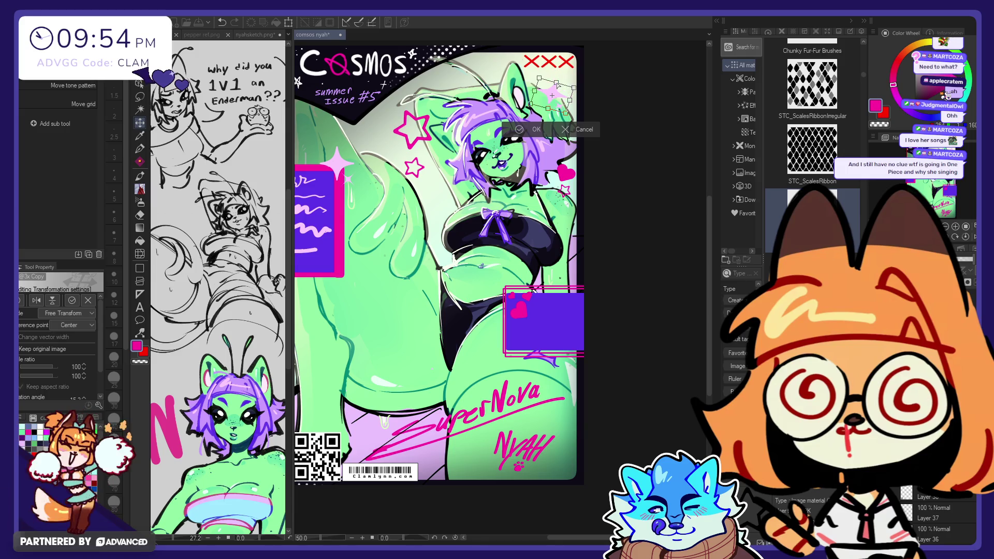
key("ctrl+t")
left_click_drag(540, 101, 550, 95)
left_click(538, 115)
key("ctrl+0")
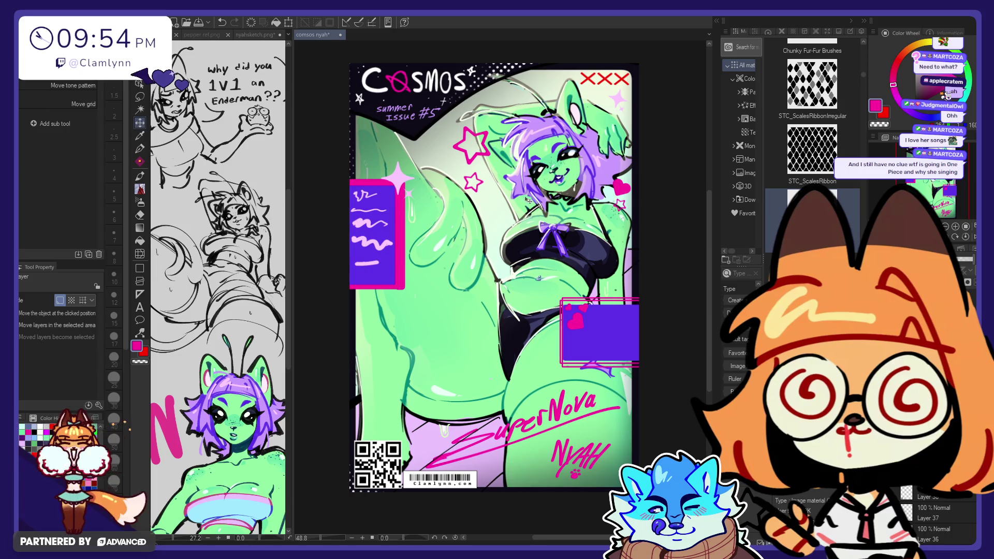
left_click_drag(524, 200, 458, 188)
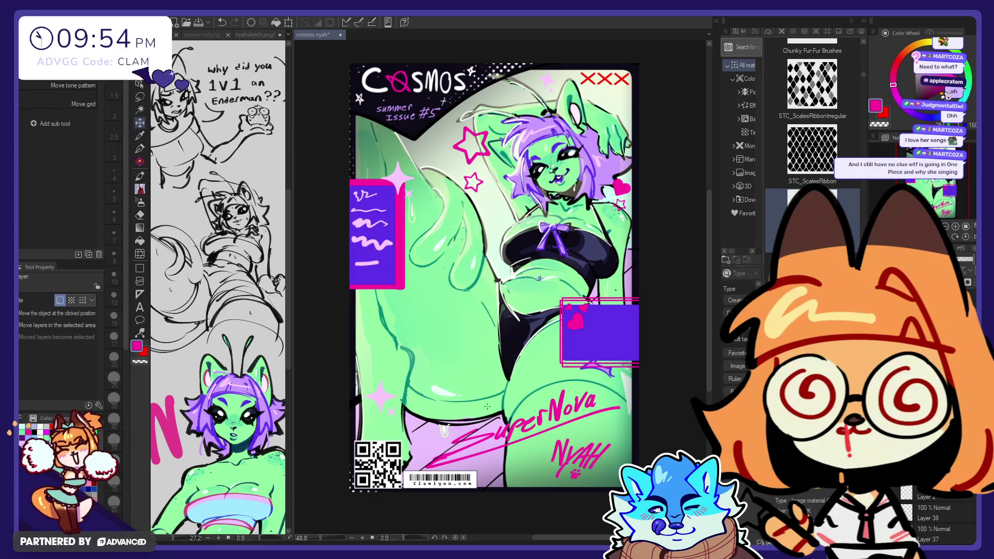
- Move the lower-left sparkle slightly down
key("ctrl+t")
mouse_move(384, 412)
left_mouse_down()
mouse_move(435, 461)
mouse_move(386, 431)
left_mouse_up()
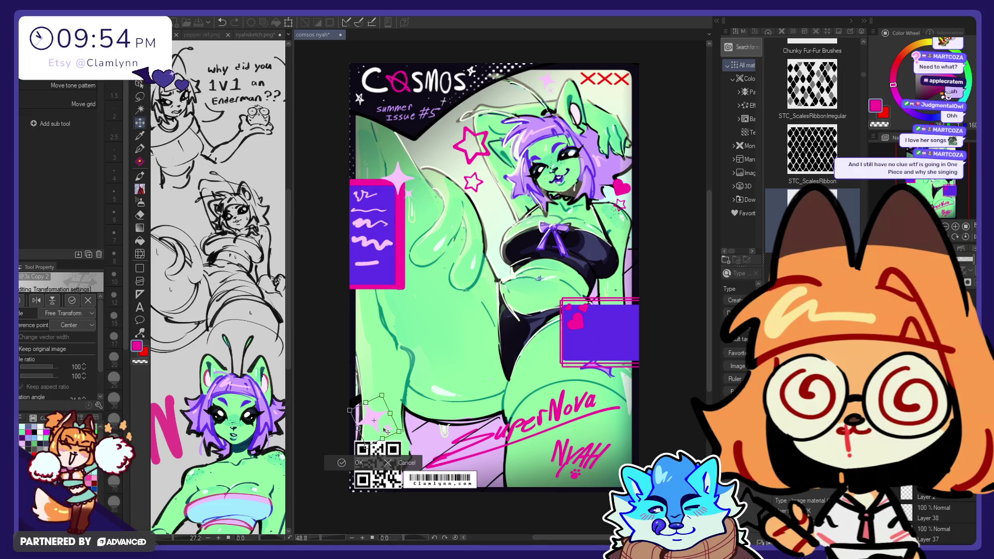
left_click(350, 466)
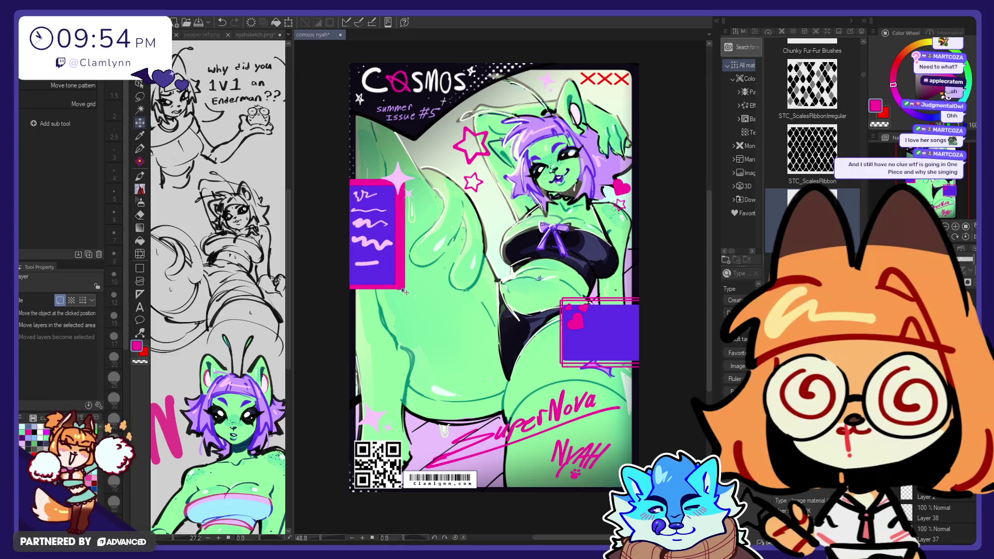
- Repaint the lower-left sparkle, trying purple and magenta before settling on the sampled pale pink
left_click(577, 339, "alt")
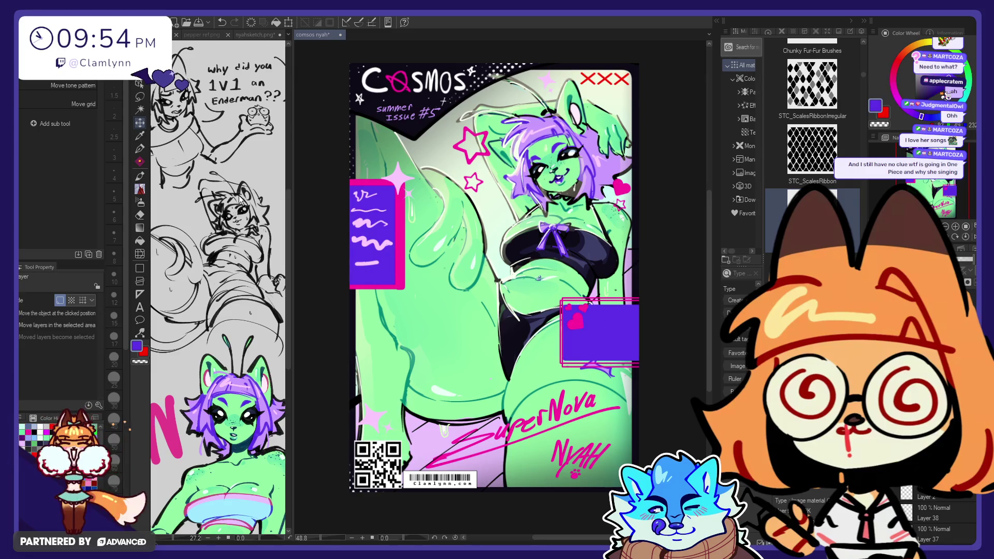
left_click(141, 149)
mouse_move(381, 415)
left_mouse_down()
mouse_move(365, 428)
mouse_move(383, 417)
left_mouse_up()
left_click(444, 390, "alt")
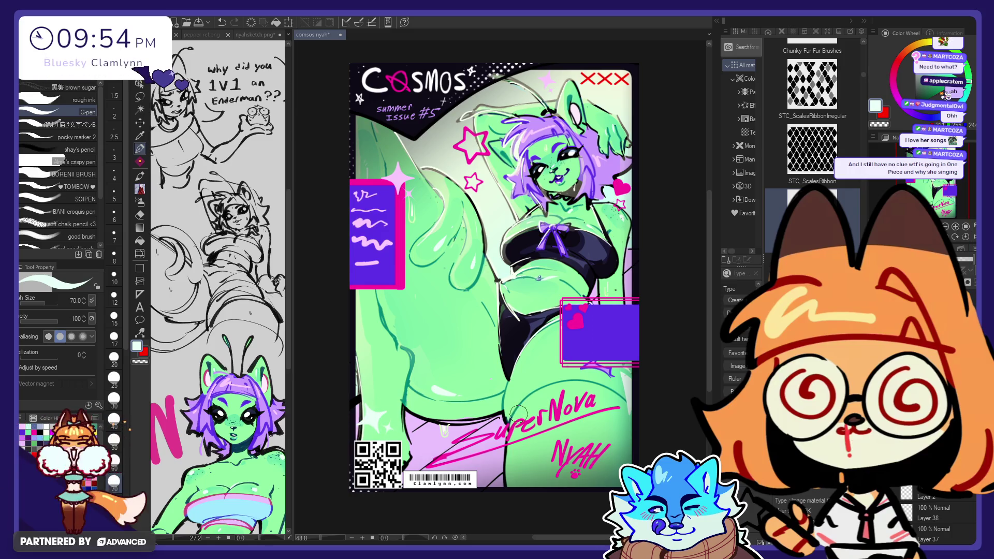
key("ctrl+z")
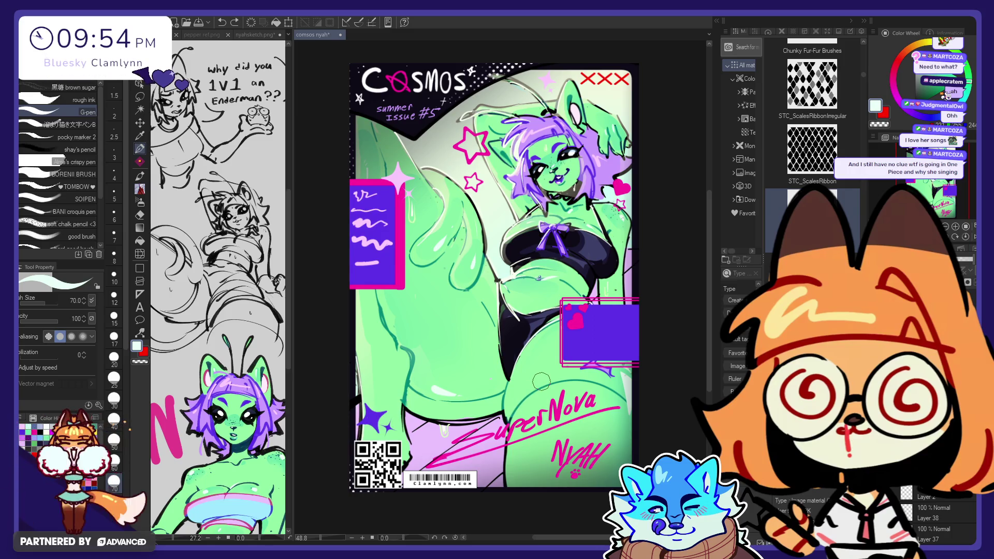
scroll(436, 387, "down", 1)
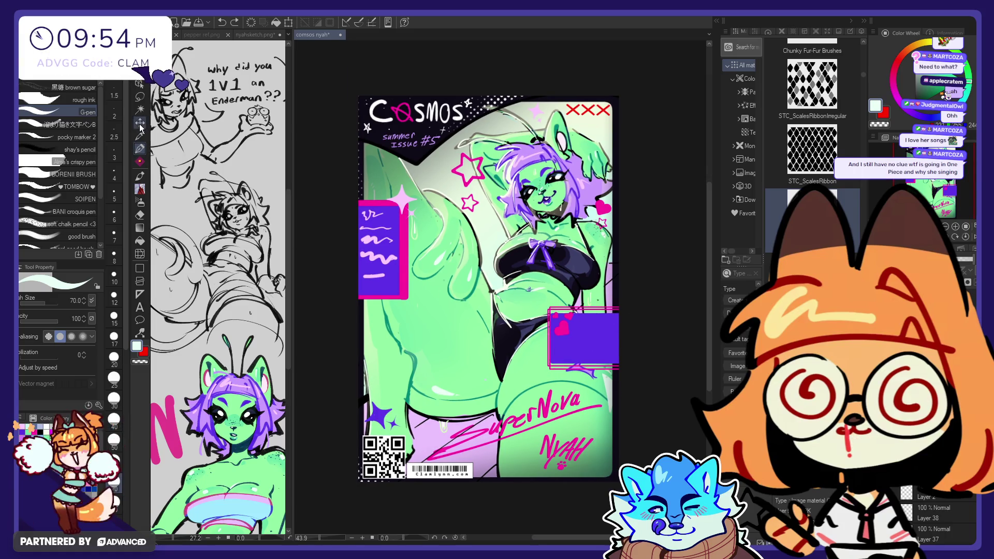
left_click(484, 173, "alt")
left_click_drag(380, 414, 407, 400)
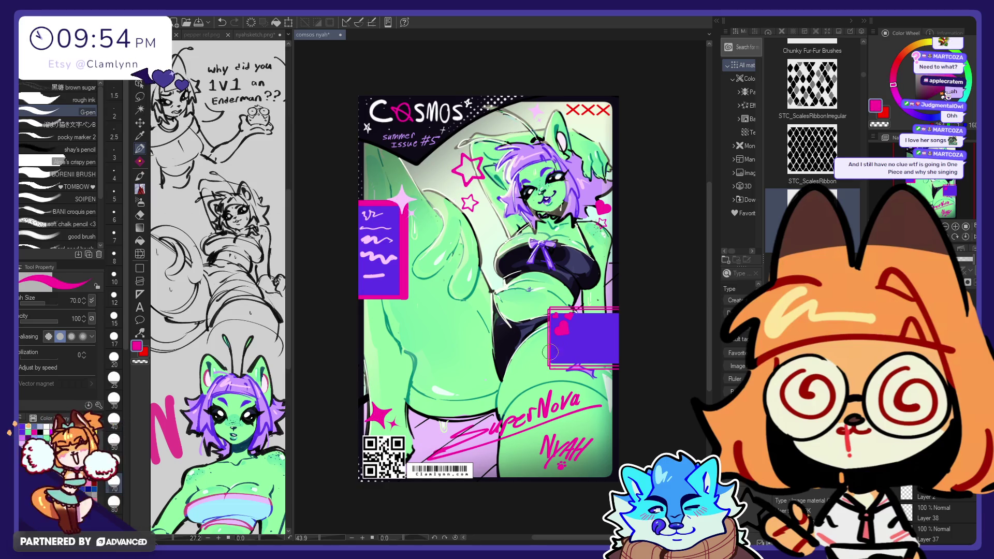
left_click(403, 191, "alt")
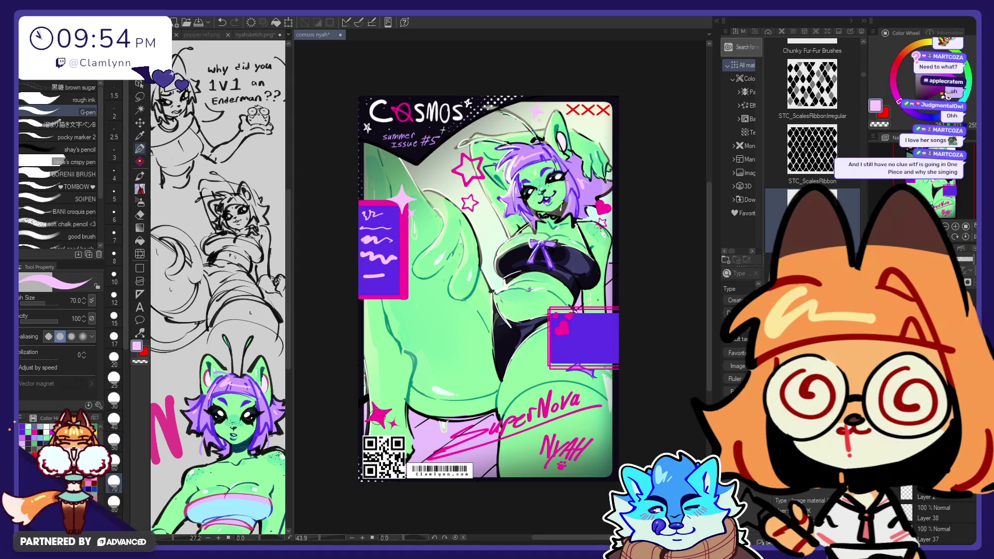
left_click_drag(388, 414, 399, 427)
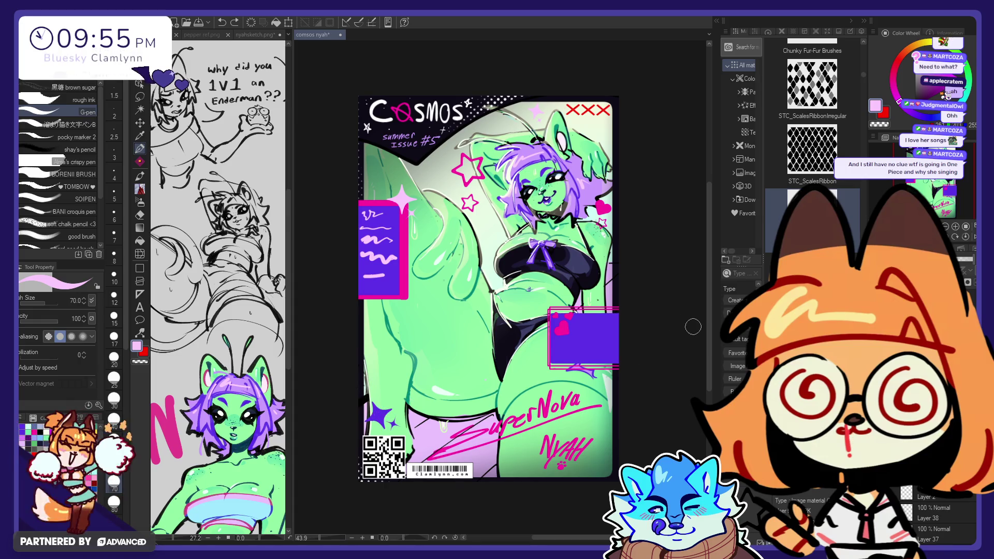
- Try painting the shoulder heart purple, then undo to keep it pink
scroll(564, 275, "up", 1)
left_click(588, 332, "alt")
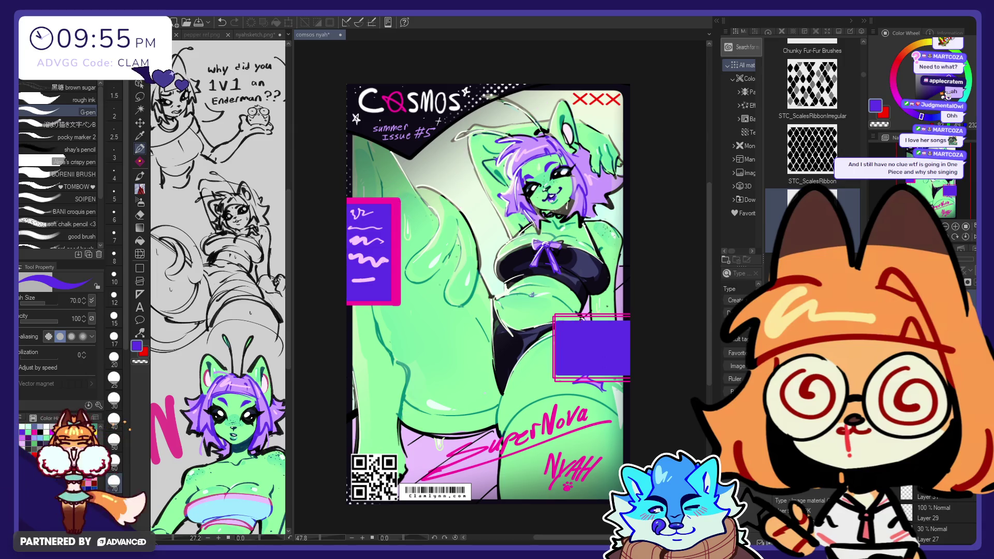
left_click_drag(611, 202, 616, 206)
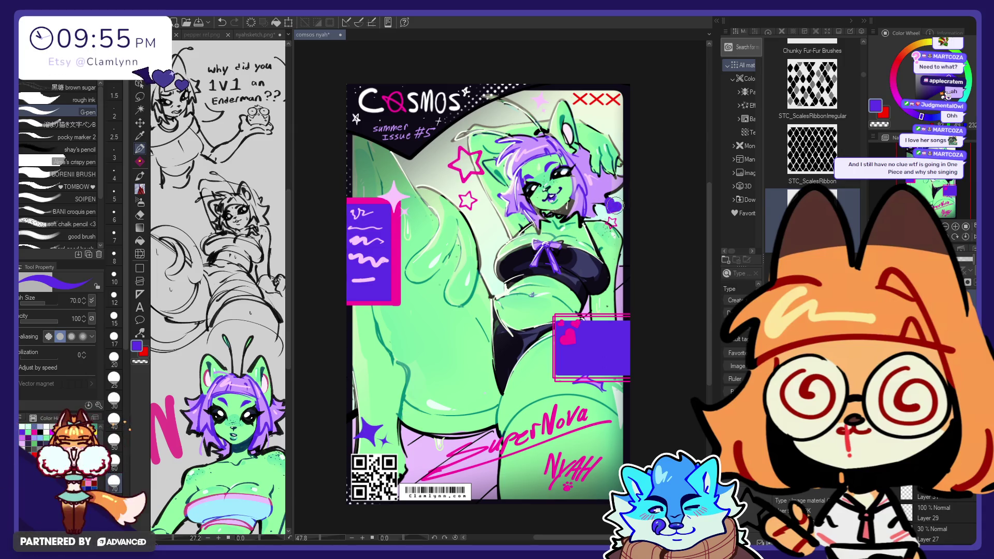
key("ctrl+z")
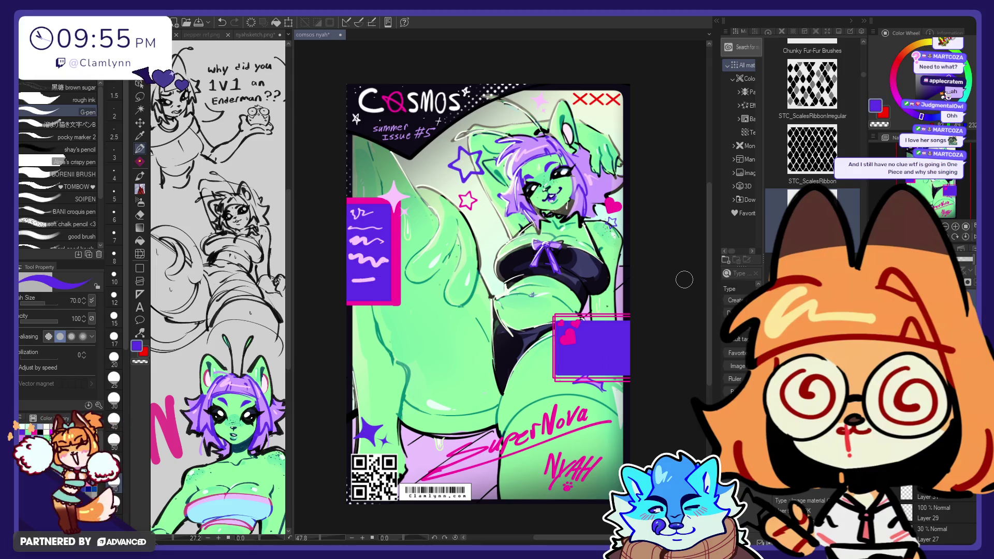
scroll(495, 295, "left", 1)
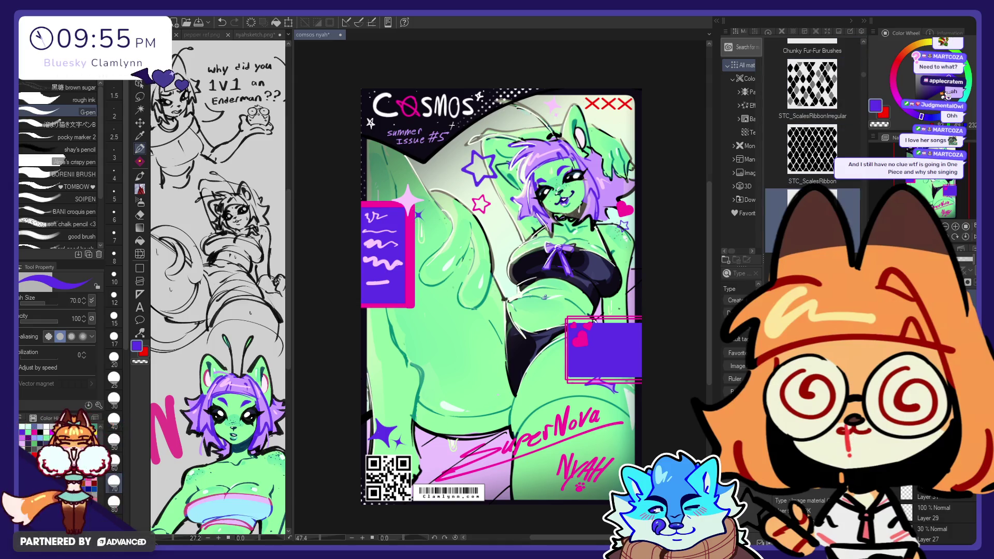
scroll(824, 157, "down", 5)
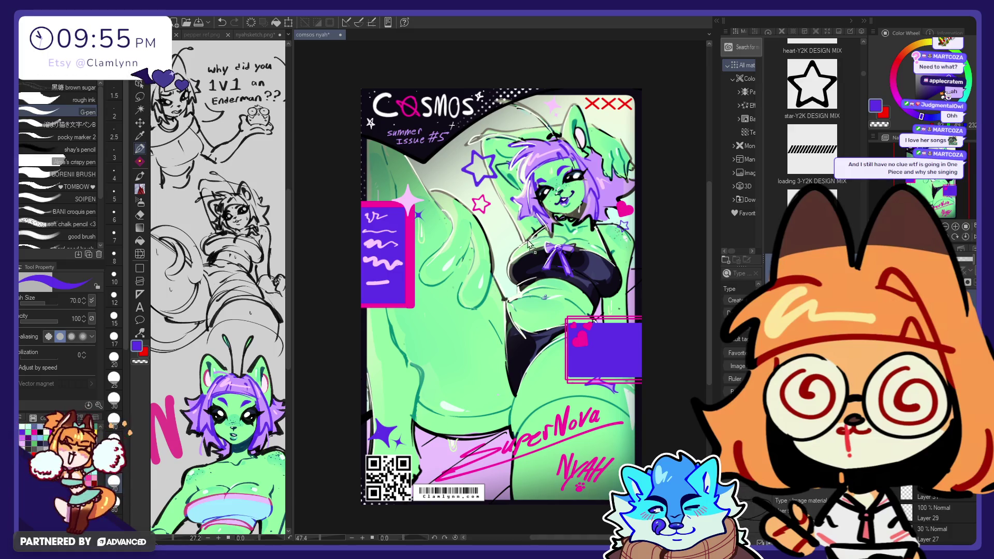
- Shrink the ellipse sketch and move it over the right purple box
key("o")
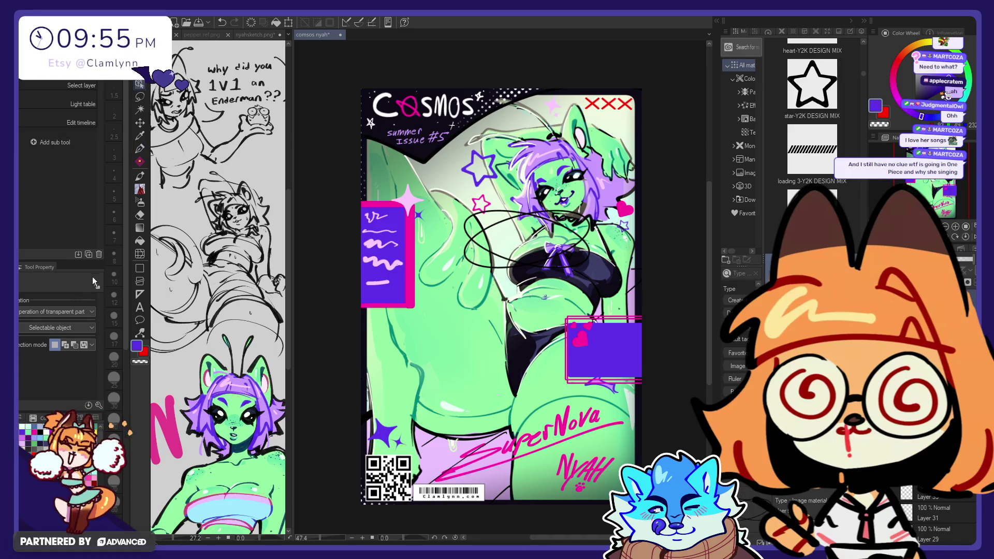
key("ctrl+t")
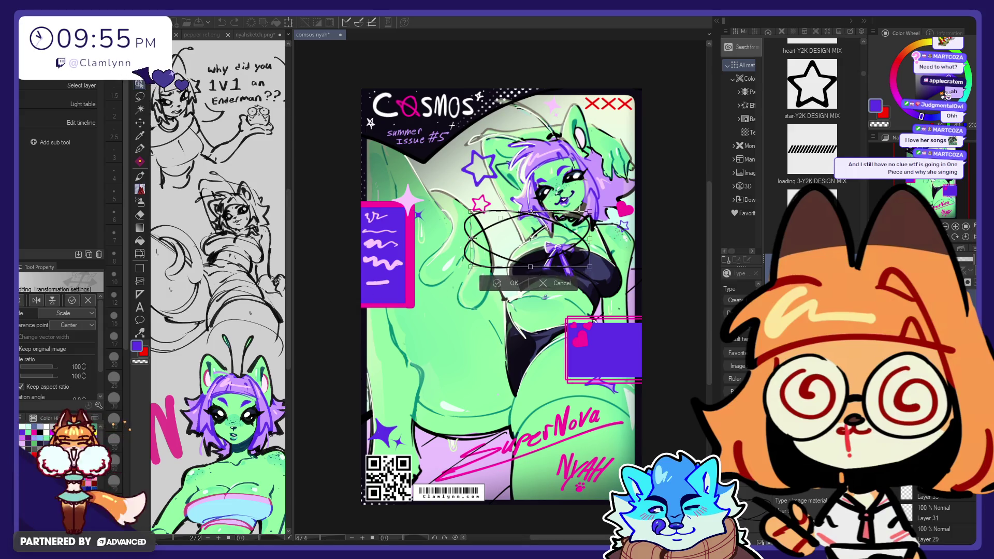
mouse_move(590, 267)
left_mouse_down()
mouse_move(563, 254)
mouse_move(635, 377)
mouse_move(634, 310)
mouse_move(404, 305)
mouse_move(430, 170)
mouse_move(410, 187)
left_mouse_up()
mouse_move(464, 410)
left_mouse_down()
mouse_move(624, 411)
mouse_move(605, 416)
mouse_move(605, 427)
left_mouse_up()
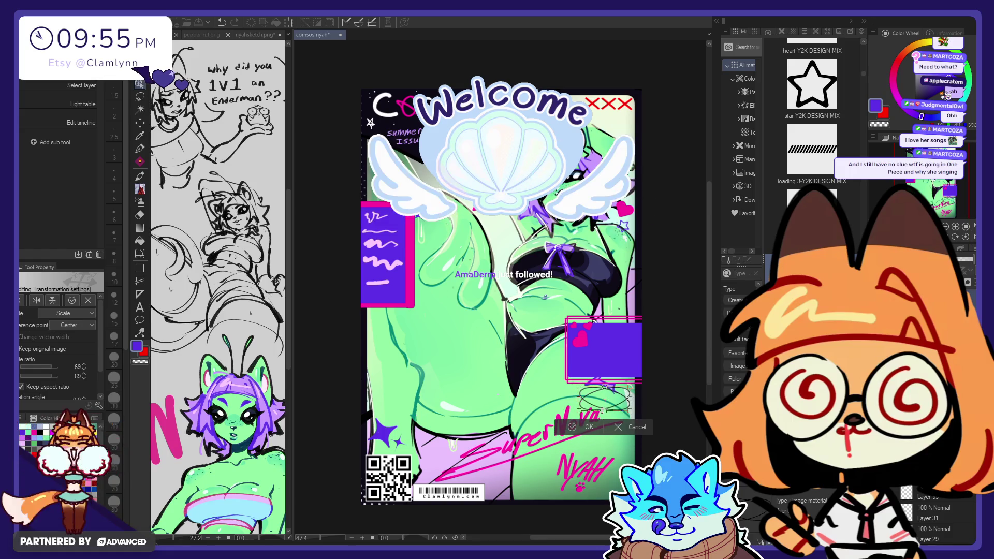
- Flatten the ellipse into a squashed oval with Free Transform and move it up the cover
left_click(76, 315)
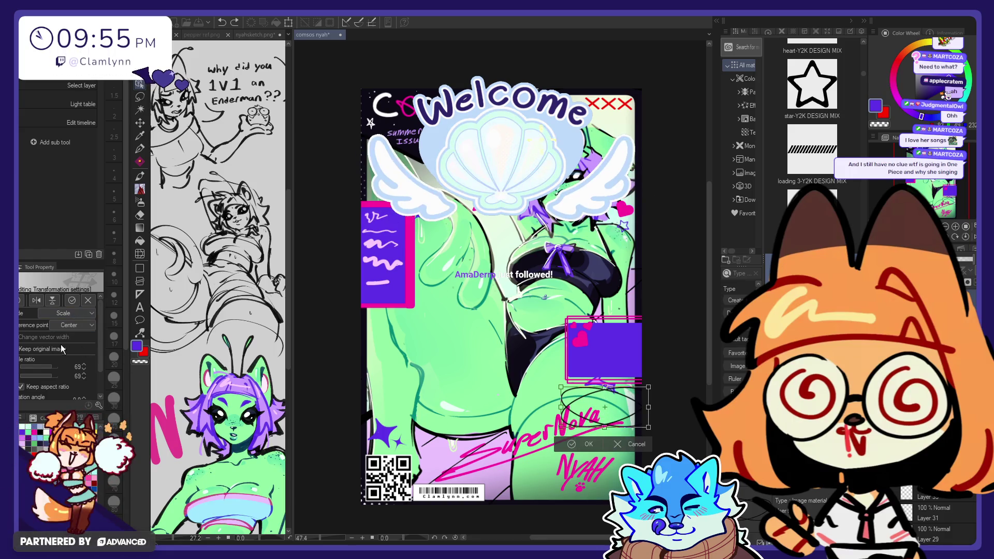
left_click(63, 325)
left_click_drag(605, 428, 606, 409)
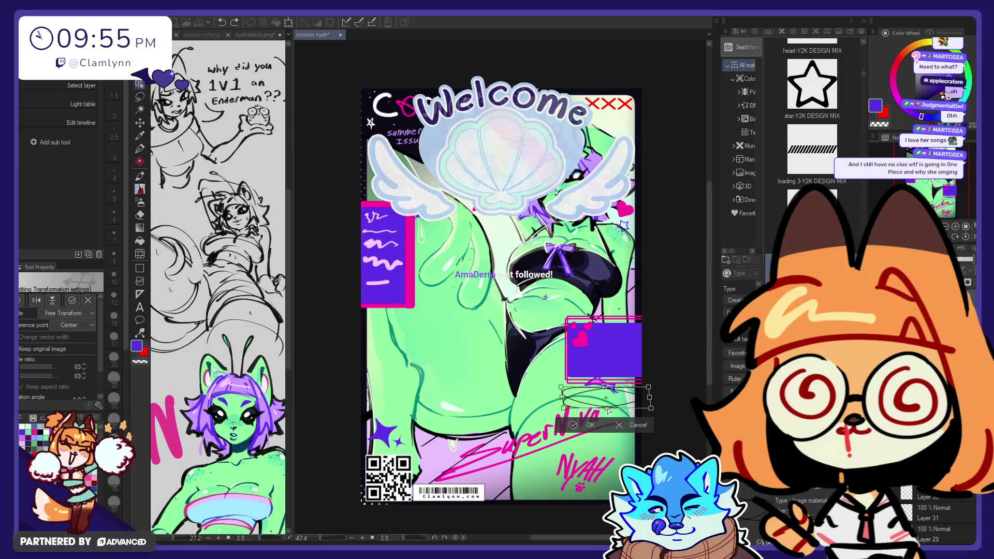
left_click(588, 425)
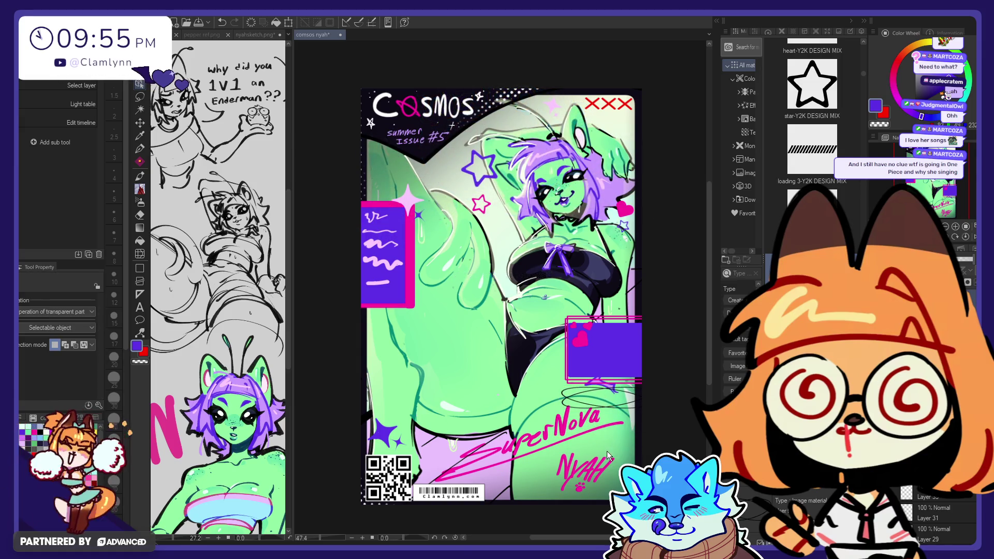
left_click(140, 123)
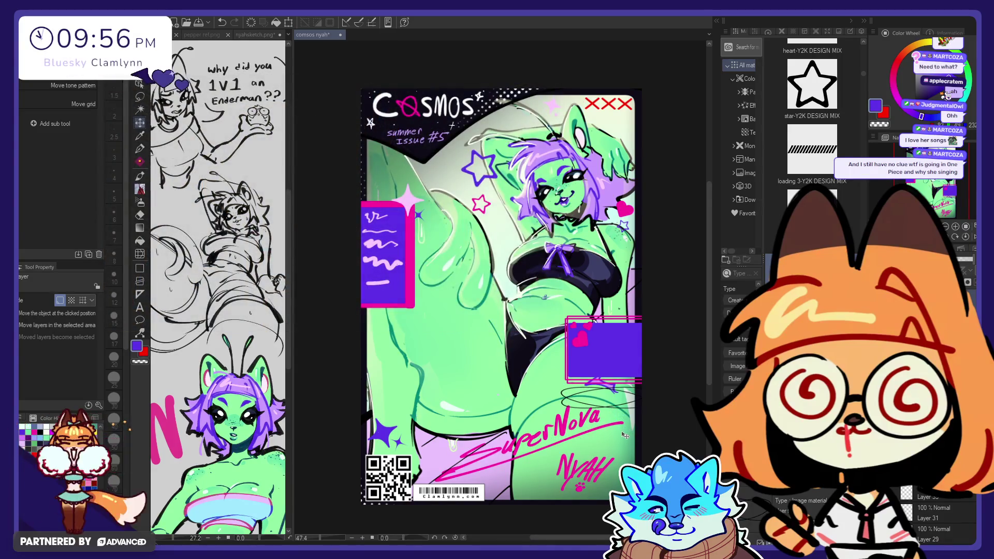
mouse_move(606, 436)
left_mouse_down()
mouse_move(526, 425)
mouse_move(415, 373)
mouse_move(409, 344)
mouse_move(550, 153)
mouse_move(606, 161)
left_mouse_up()
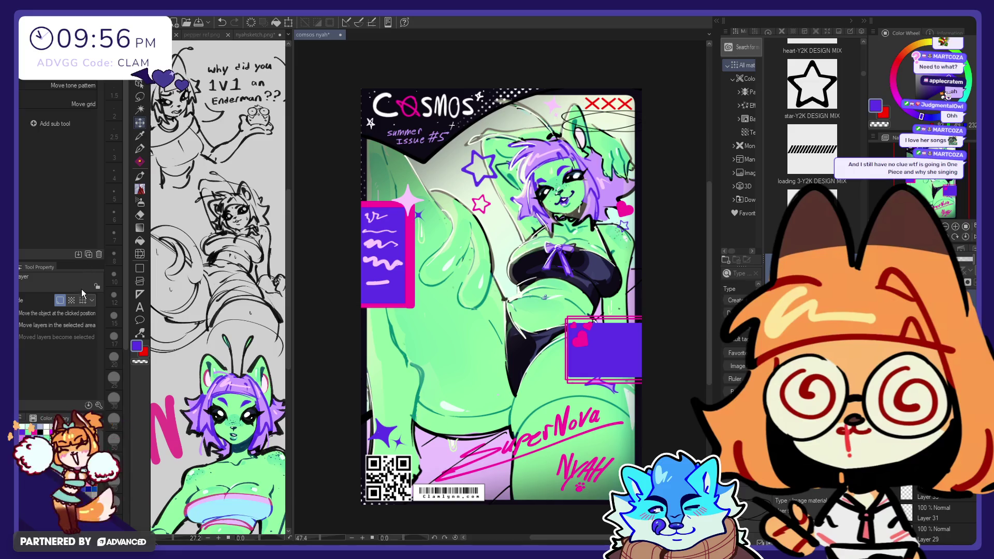
- Enlarge the sketch by her ear slightly
key("ctrl+t")
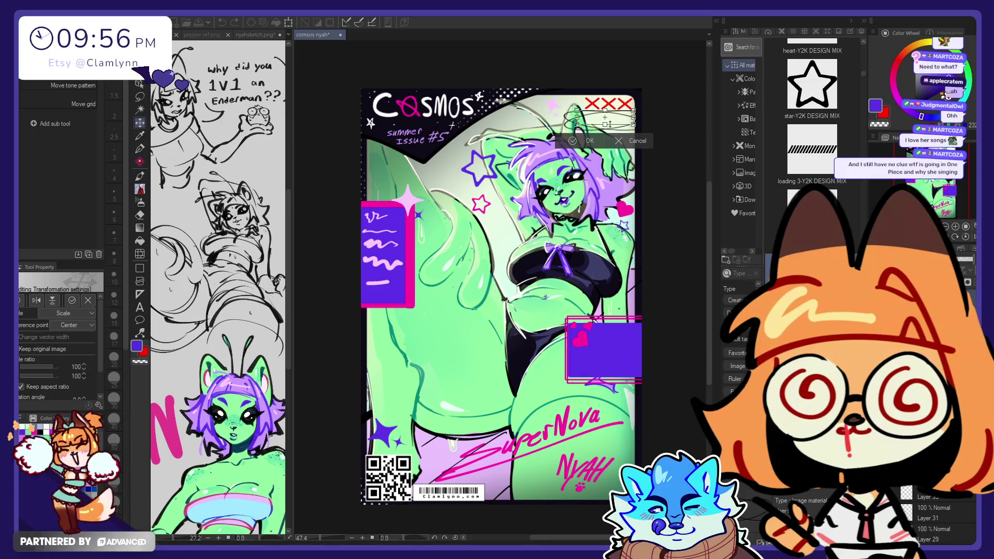
left_click_drag(611, 119, 612, 121)
key("Return")
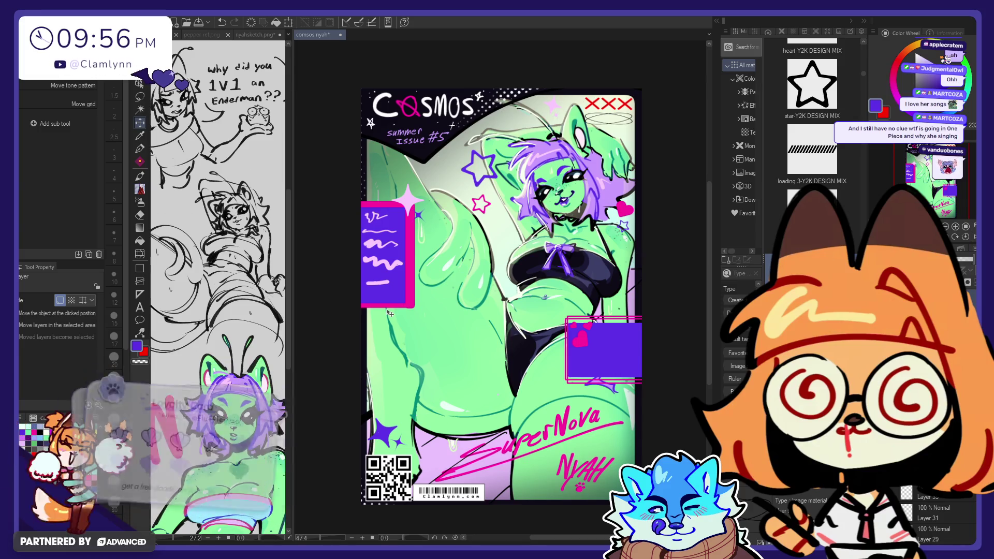
- Set the pen to brush size 200 with pink as the colour
scroll(433, 302, "down", 1)
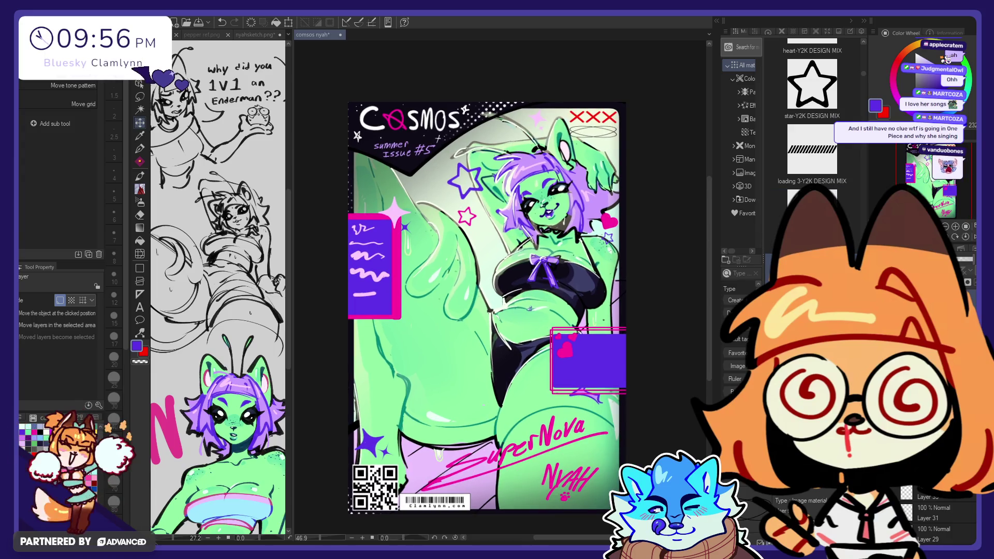
left_click(140, 149)
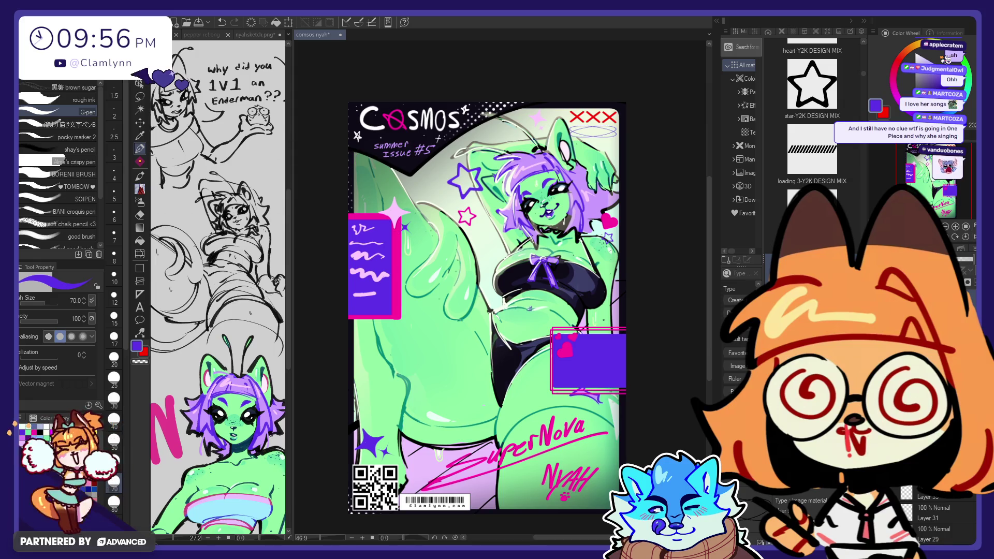
scroll(115, 498, "down", 5)
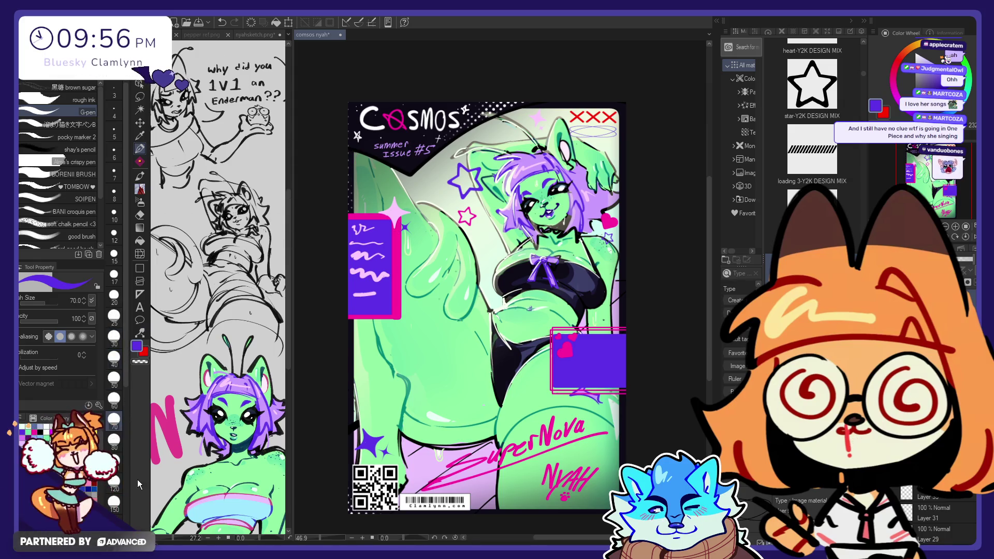
left_click(115, 505)
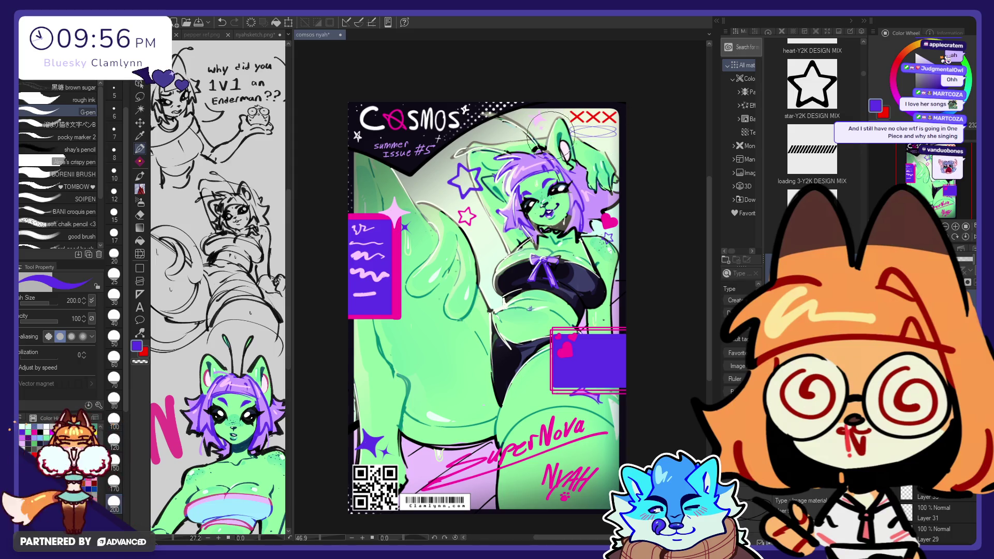
left_click(396, 235, "alt")
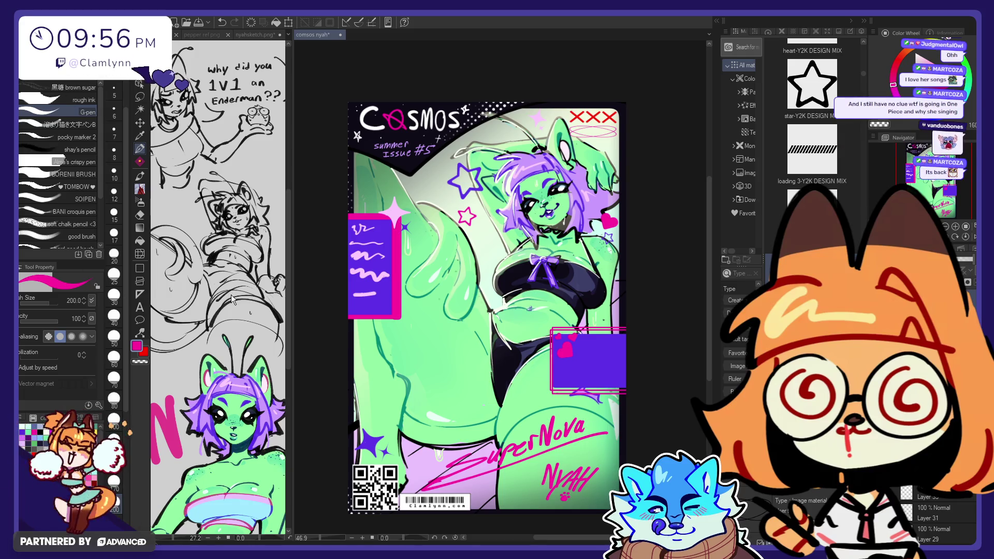
- Select the layer of the pink oval by the XXX marks and begin squashing it shorter
key("ctrl+t")
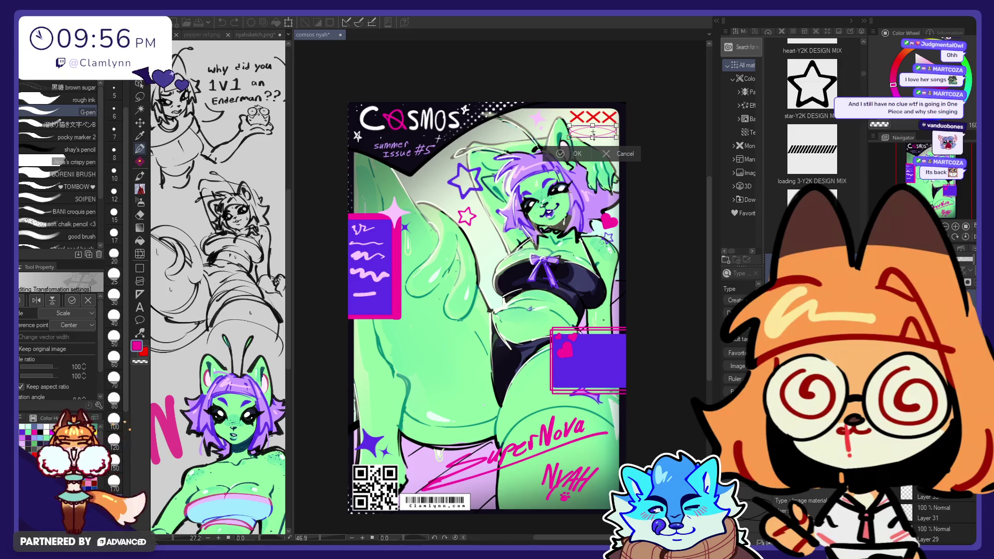
left_click(570, 155)
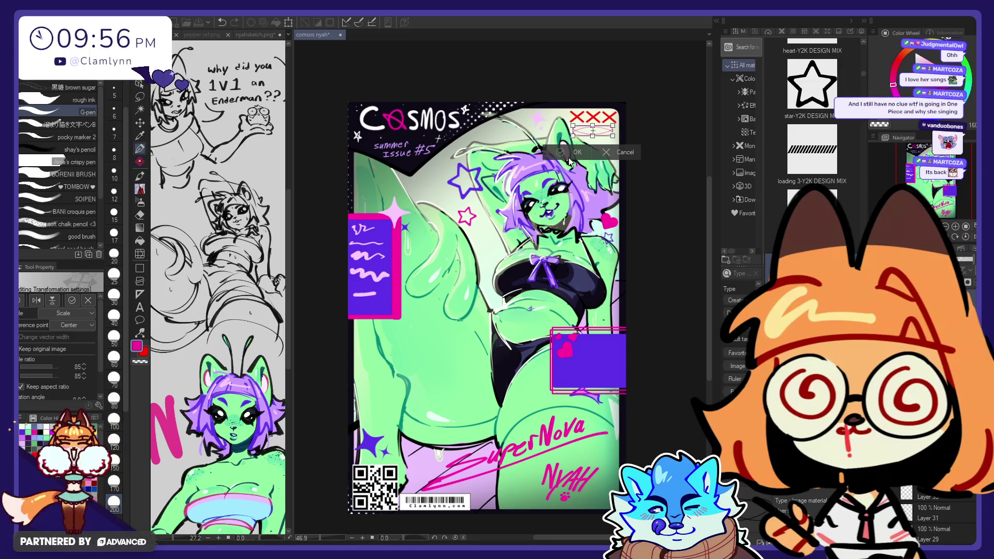
left_click(141, 124)
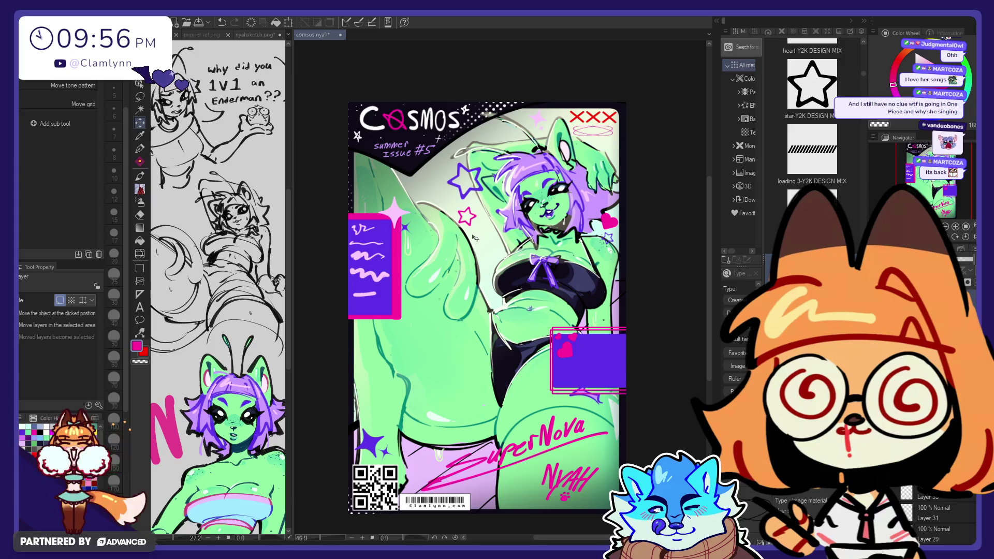
left_click(608, 158)
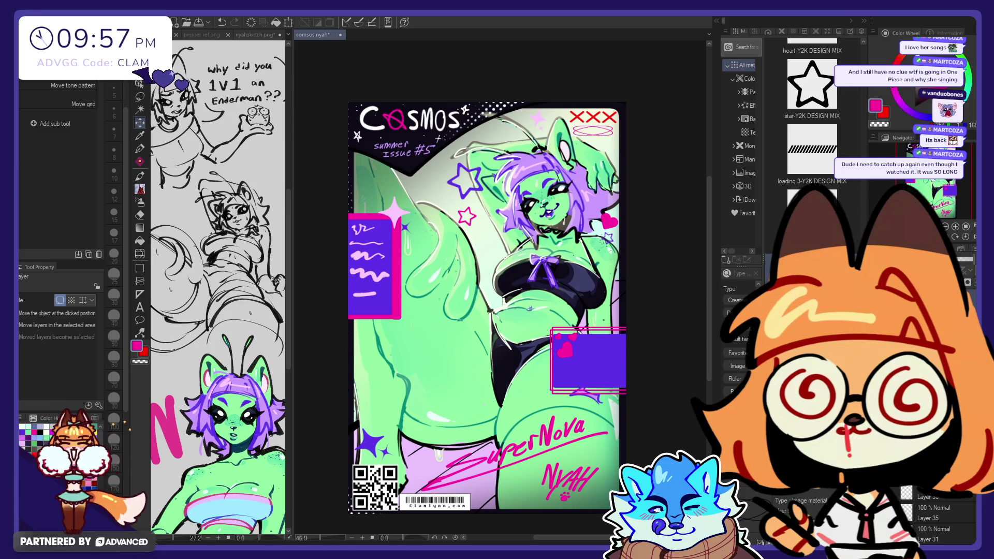
scroll(932, 518, "down", 1)
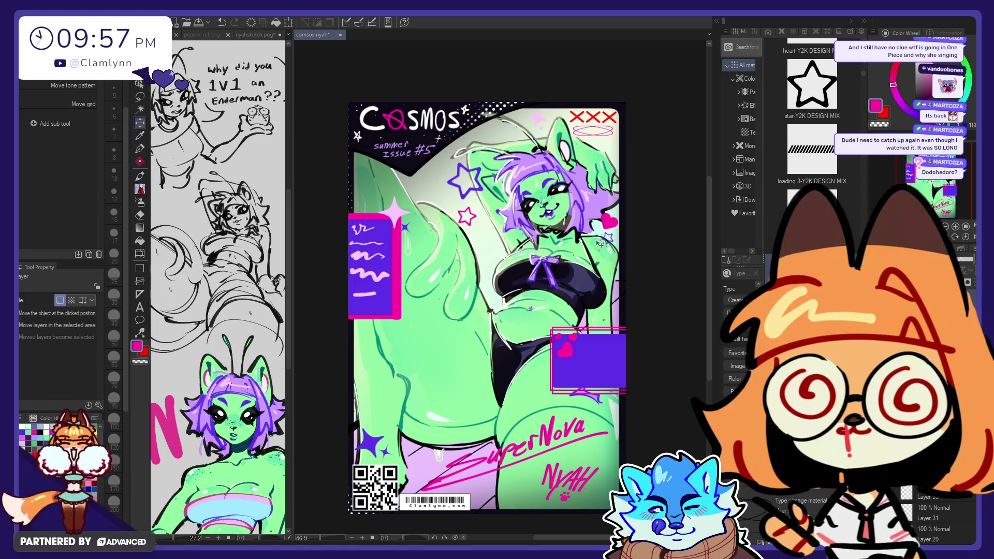
key("ctrl+t")
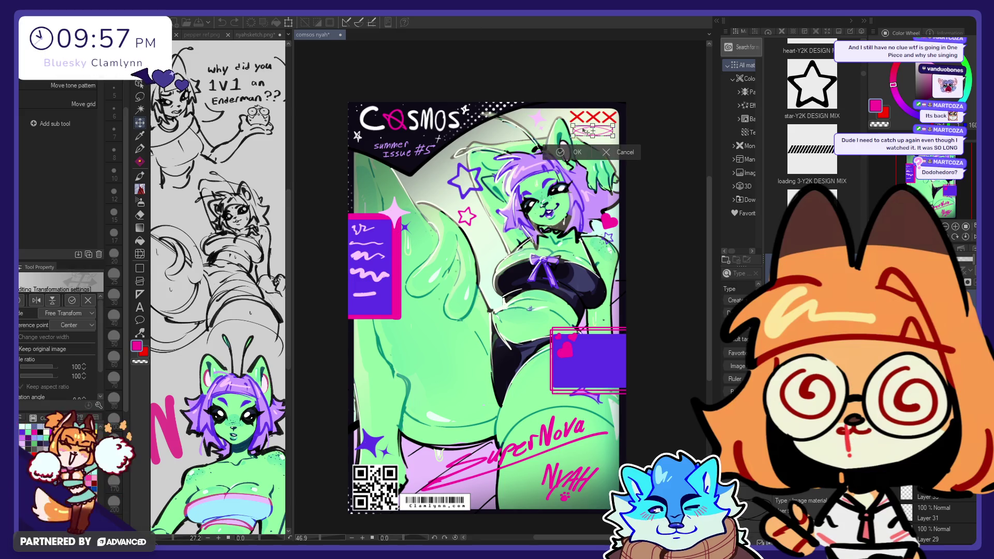
left_click_drag(593, 138, 595, 134)
- Confirm the halo resize and place the diagonal stripe material as a small bar under the right purple box
left_click(578, 149)
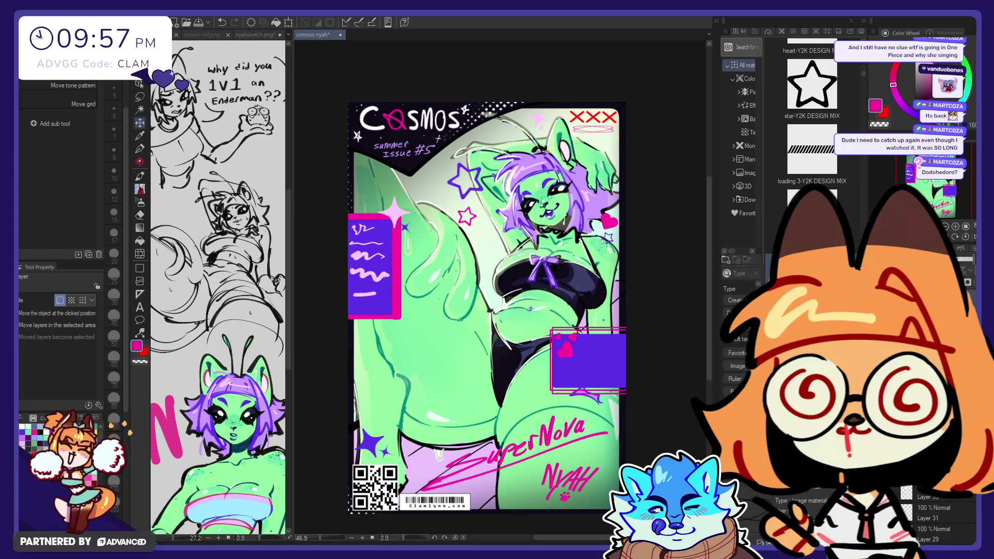
mouse_move(813, 164)
left_mouse_down()
mouse_move(647, 217)
mouse_move(544, 275)
left_mouse_up()
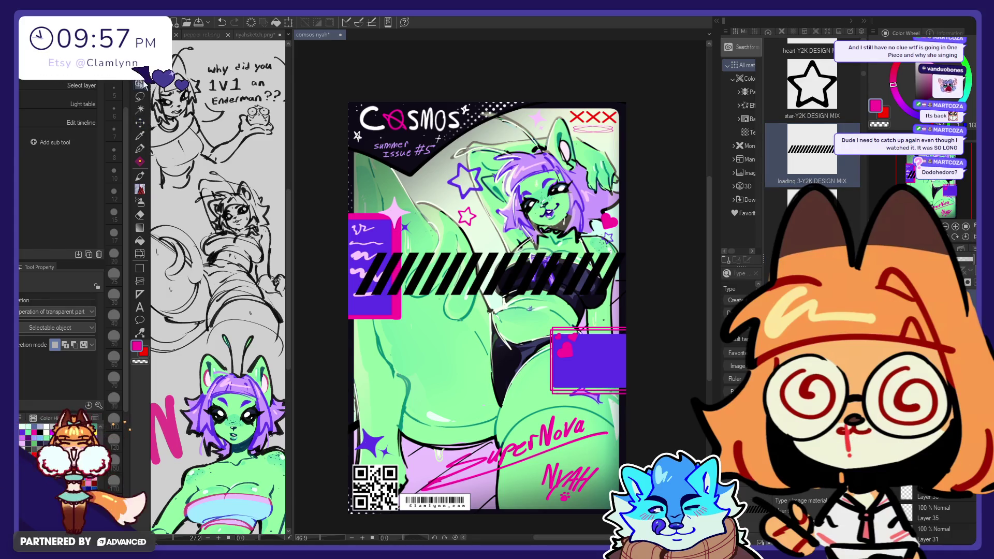
key("ctrl+t")
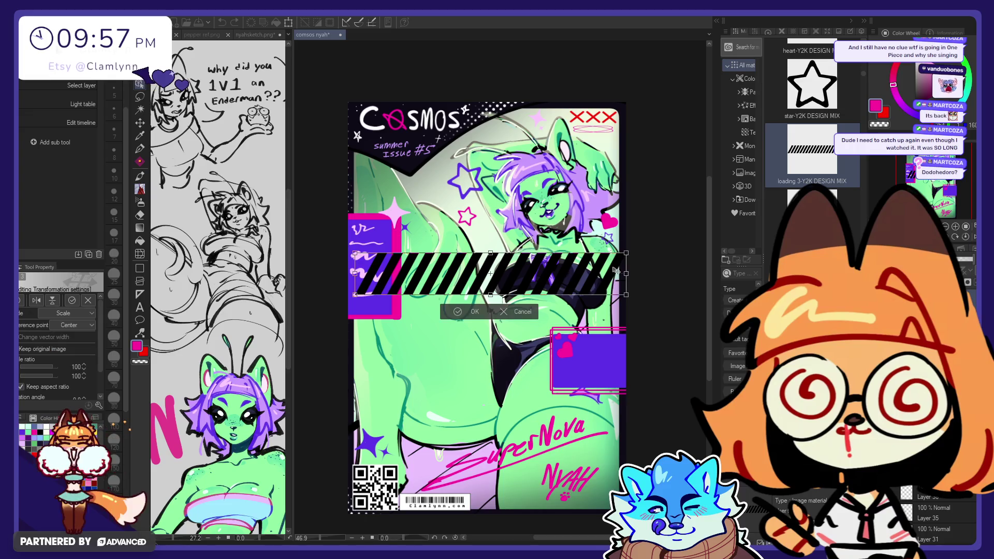
left_click_drag(626, 298, 459, 282)
mouse_move(389, 281)
left_mouse_down()
mouse_move(531, 398)
mouse_move(559, 399)
mouse_move(531, 392)
mouse_move(541, 392)
left_mouse_up()
left_click(554, 416)
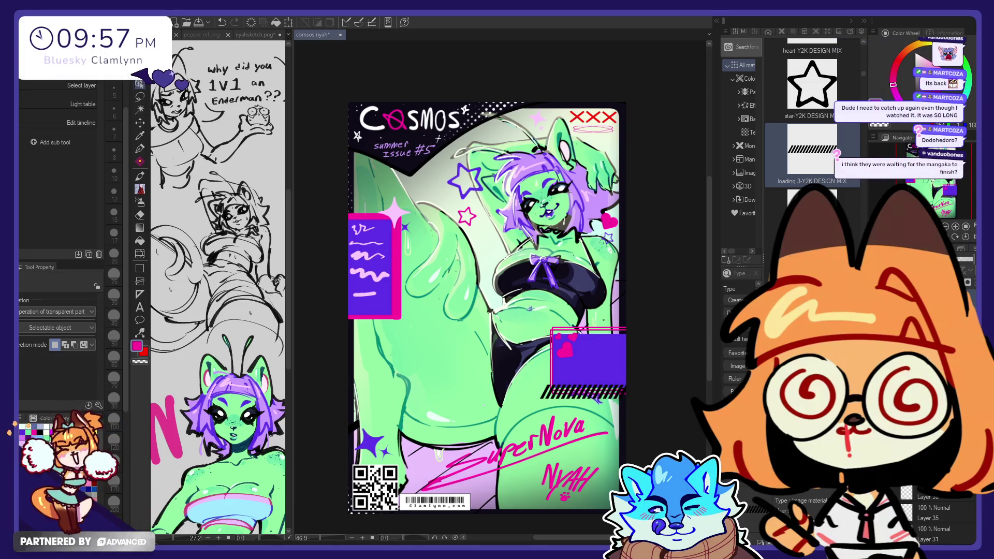
- Recolour the stripe bar dark navy after trying white, magenta and light pink
left_click(139, 149)
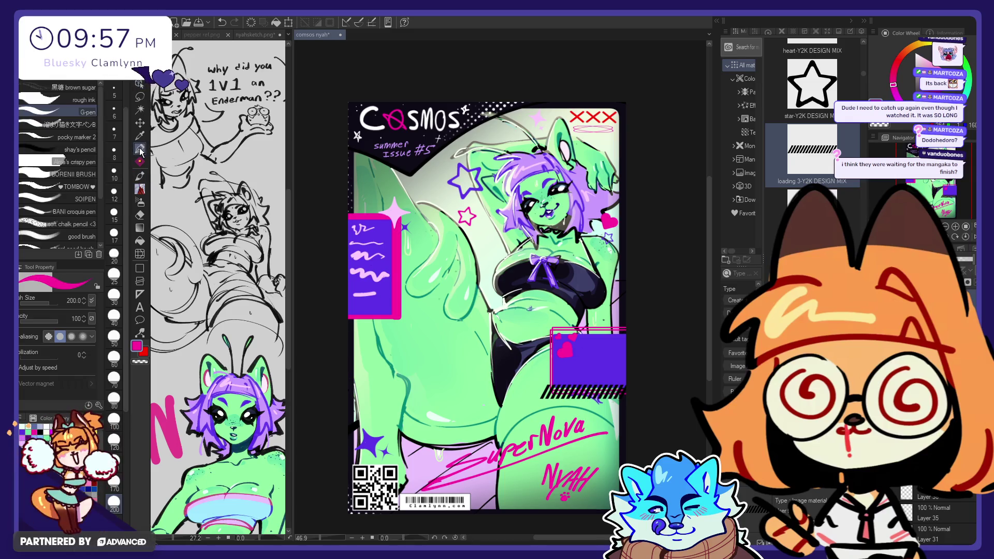
left_click(915, 53)
mouse_move(641, 394)
left_mouse_down()
mouse_move(492, 403)
mouse_move(637, 396)
left_mouse_up()
key("ctrl+z")
left_click(570, 348, "alt")
left_click(374, 261, "alt")
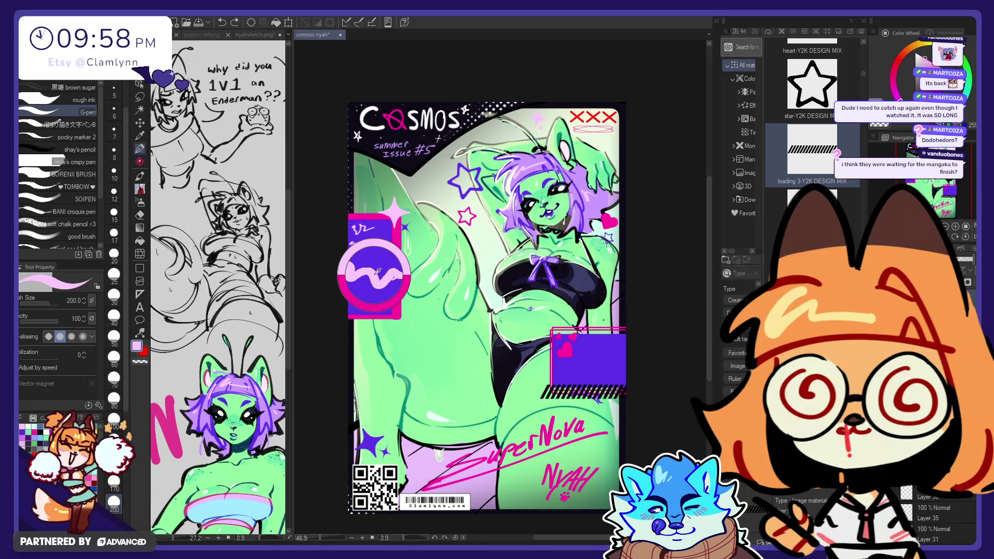
left_click_drag(542, 394, 638, 388)
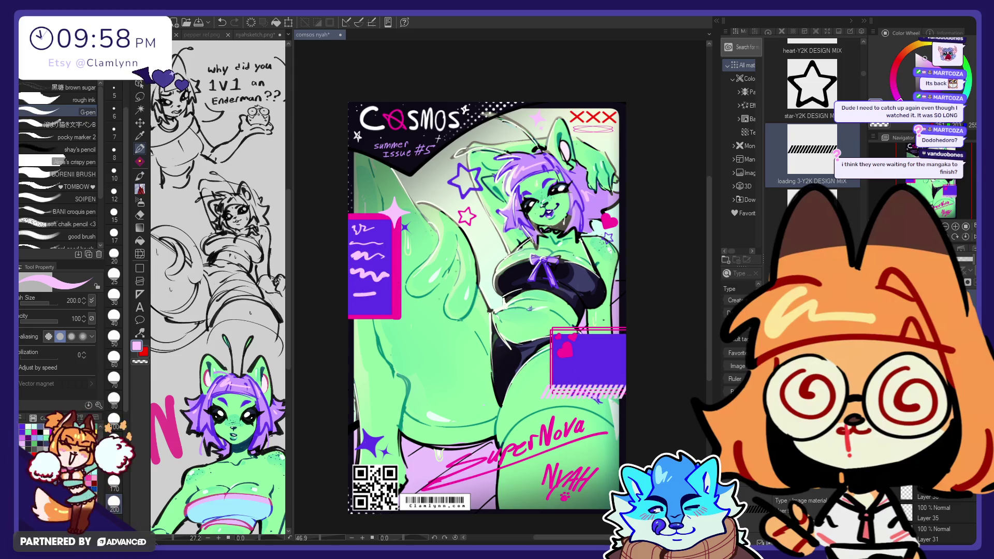
key("ctrl+z")
left_click(581, 300, "alt")
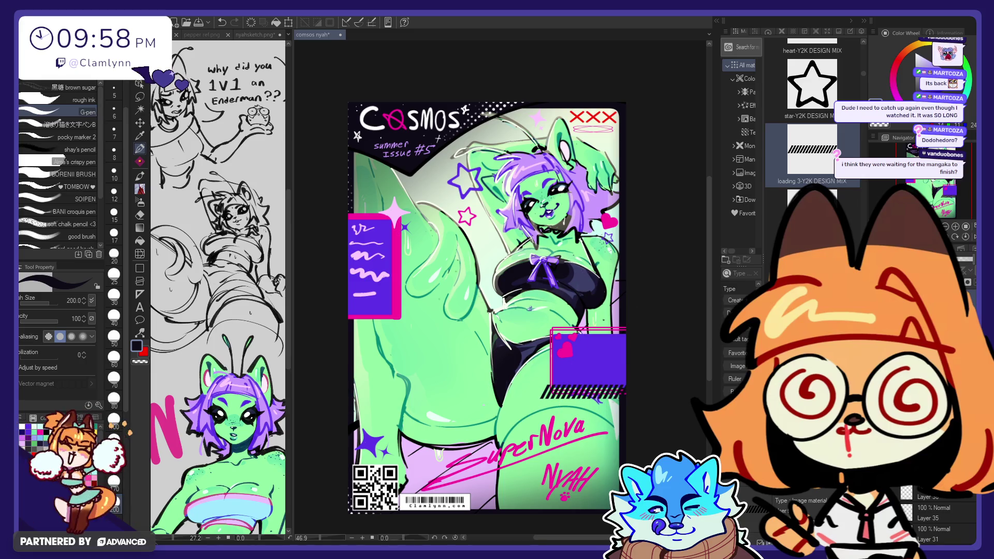
- Duplicate the striped bar, shrink the copy and place it above the left purple box
key("ctrl+shift+n")
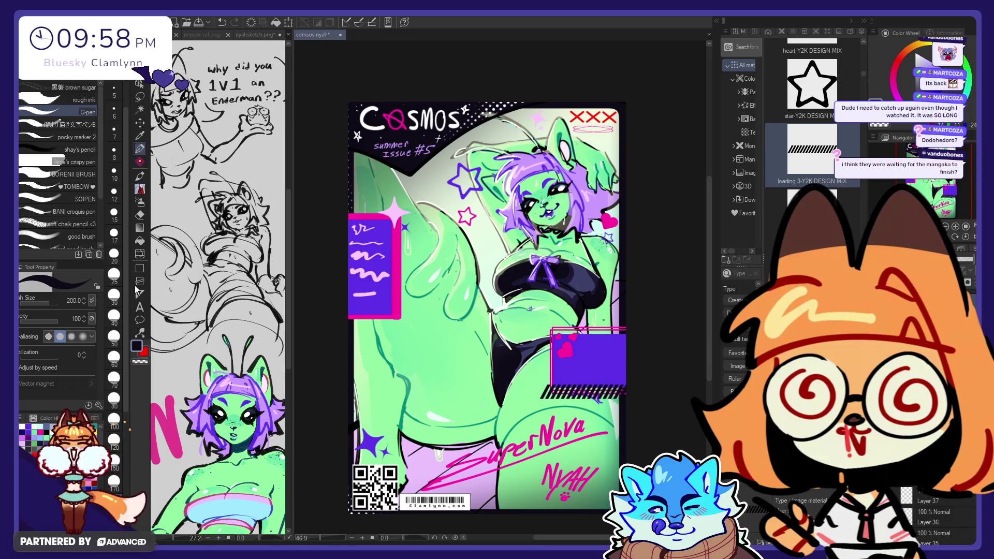
key("ctrl+t")
mouse_move(547, 398)
left_mouse_down()
mouse_move(614, 386)
mouse_move(624, 334)
mouse_move(414, 239)
mouse_move(378, 210)
mouse_move(376, 313)
mouse_move(377, 226)
mouse_move(366, 216)
left_mouse_up()
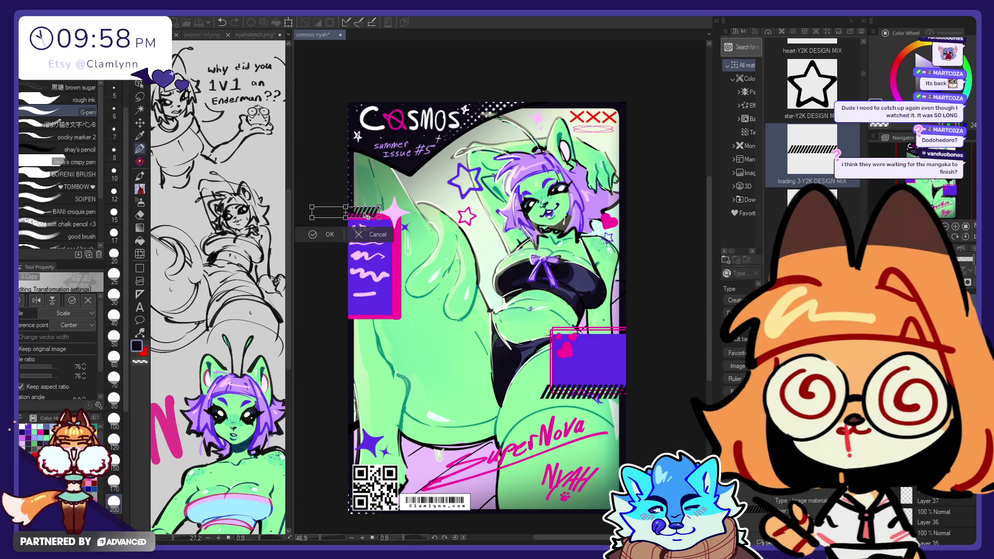
key("Return")
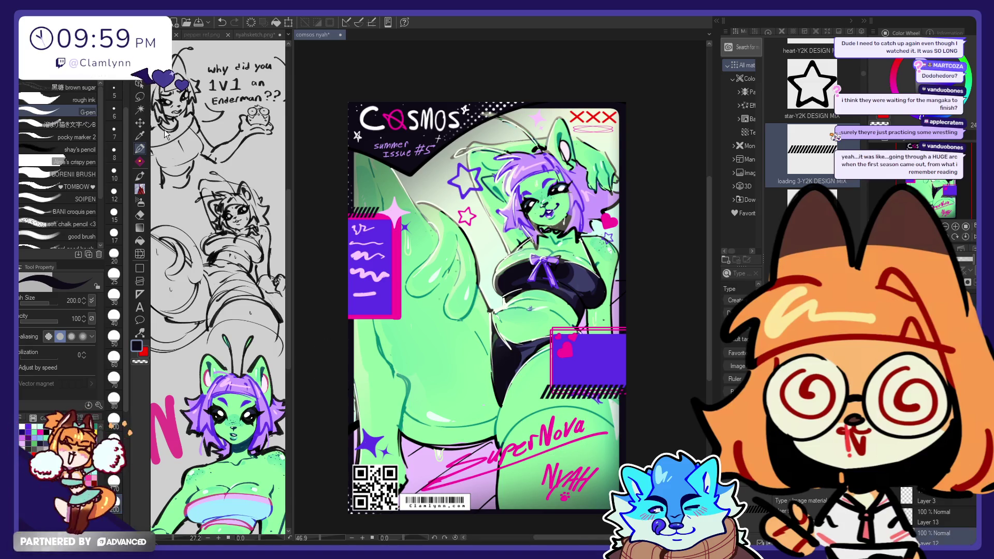
left_click(140, 124)
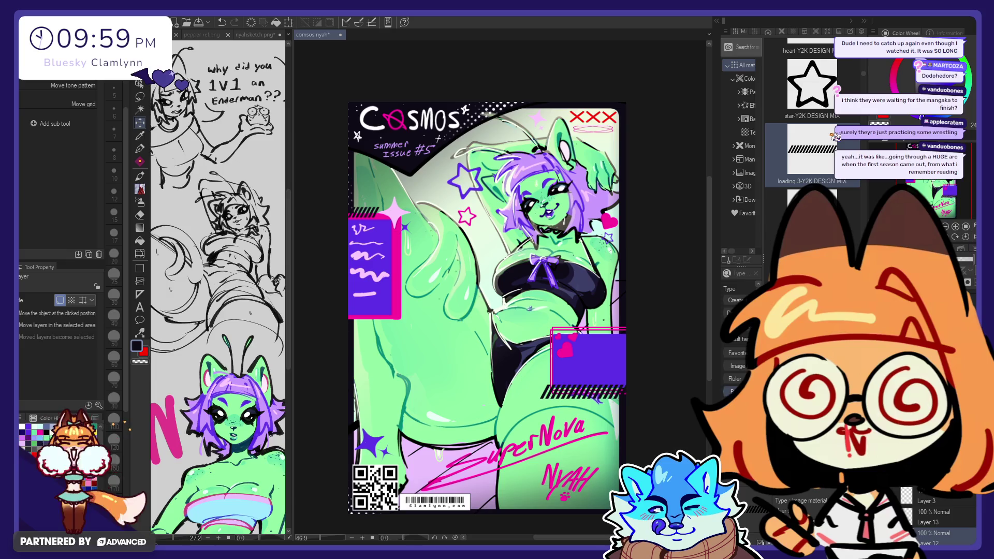
- Select Layer 19 and open a Ctrl+T transform on its contents with the Object tool
scroll(933, 515, "down", 1)
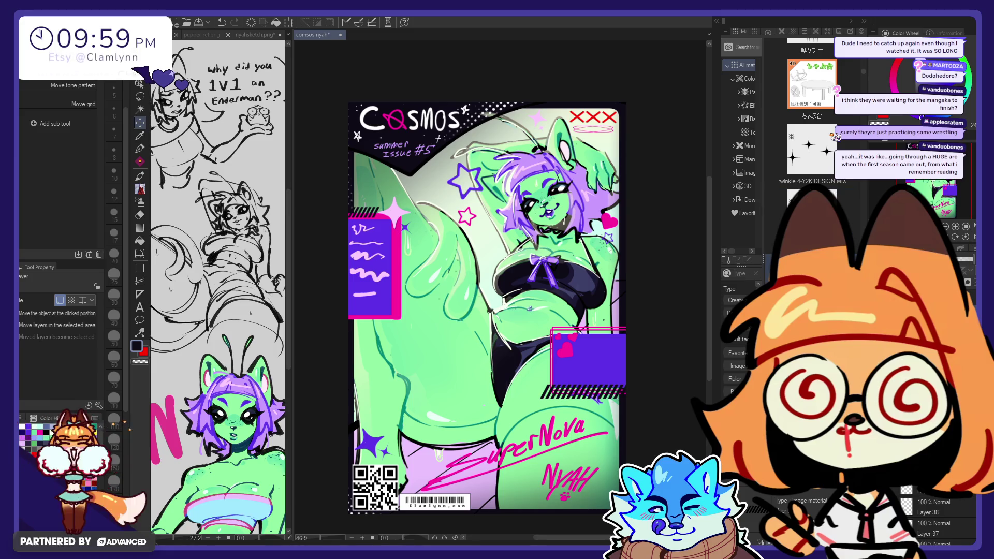
scroll(931, 503, "up", 5)
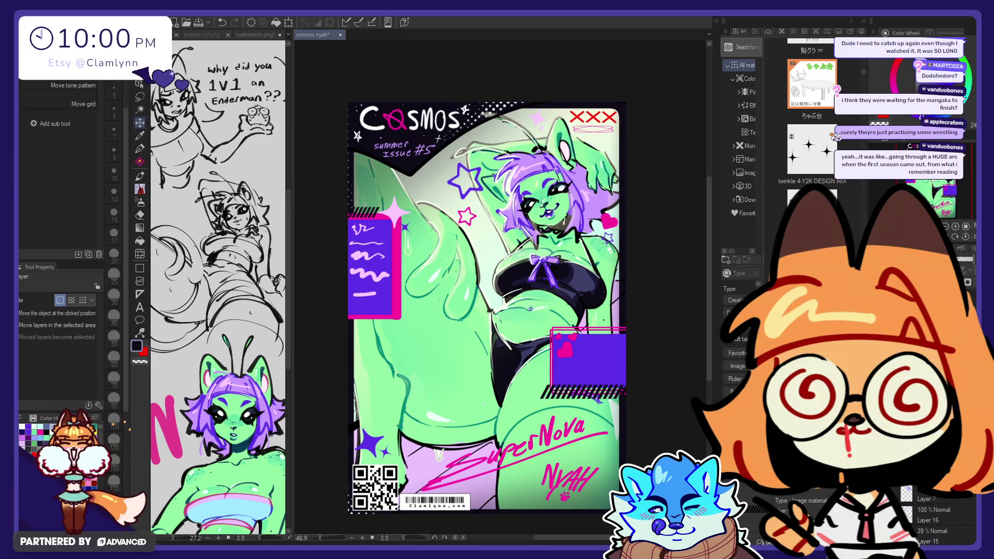
left_click(931, 503)
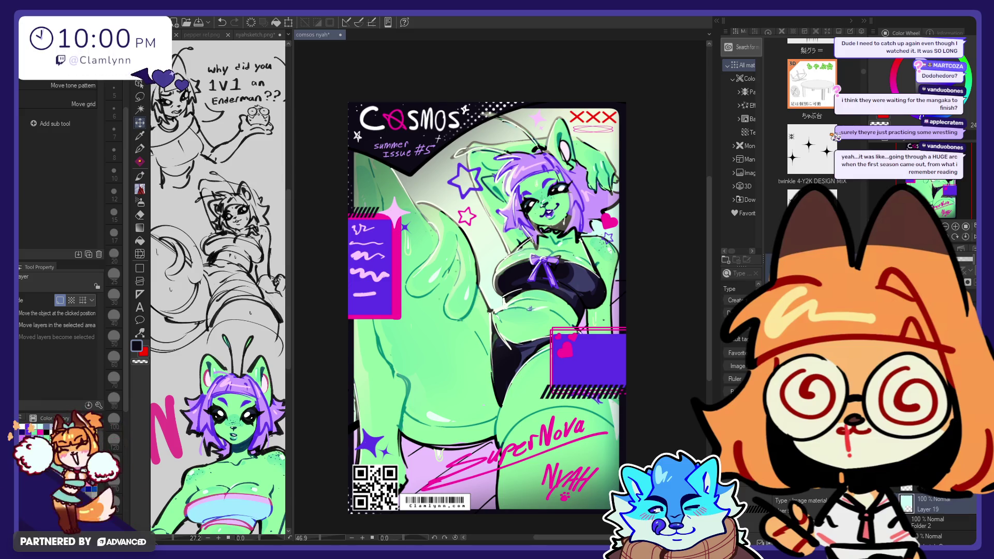
key("o")
scroll(931, 498, "up", 1)
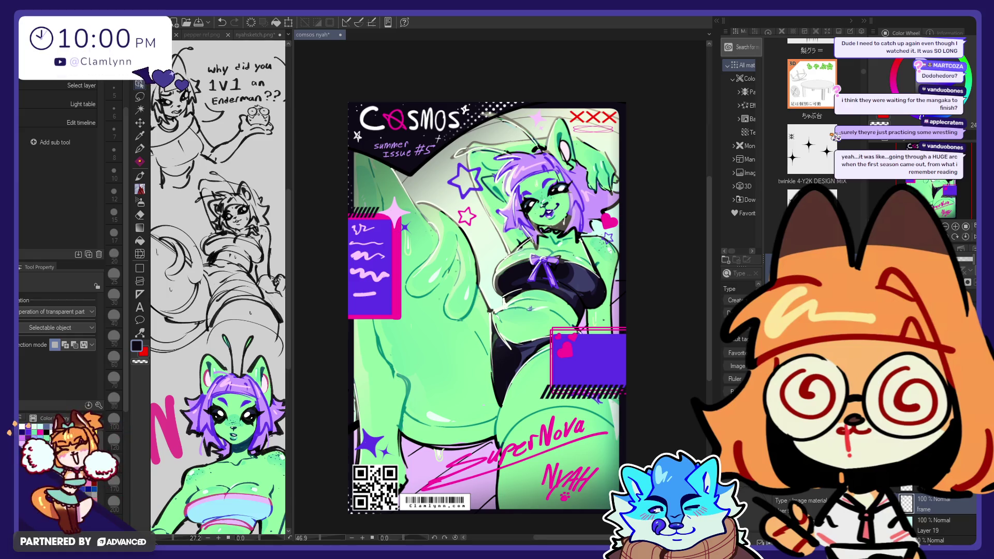
key("ctrl+t")
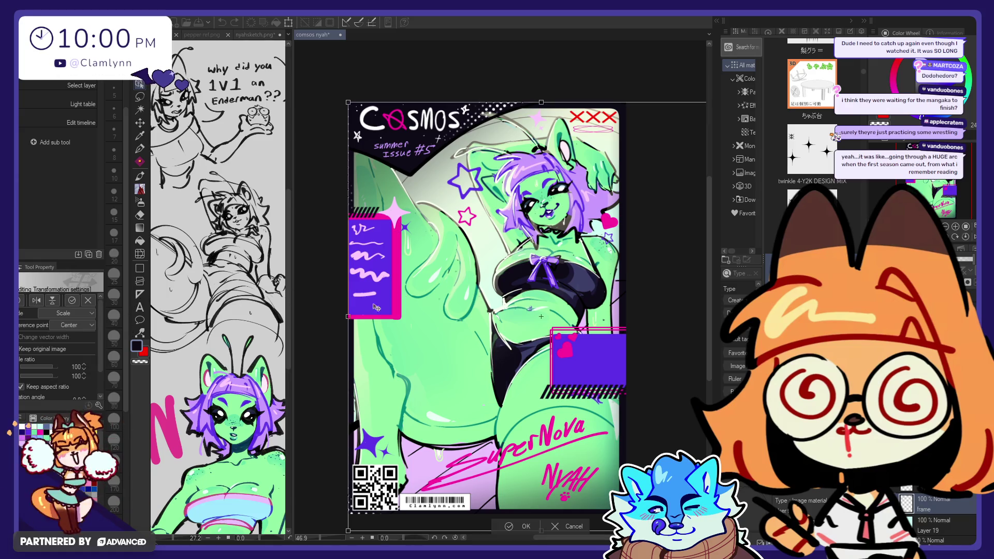
- Shrink Layer 19's contents to 81 percent, reposition them and confirm the transform
left_click_drag(349, 318, 384, 318)
mouse_move(637, 308)
left_mouse_down()
mouse_move(599, 276)
mouse_move(632, 273)
mouse_move(656, 246)
mouse_move(609, 253)
left_mouse_up()
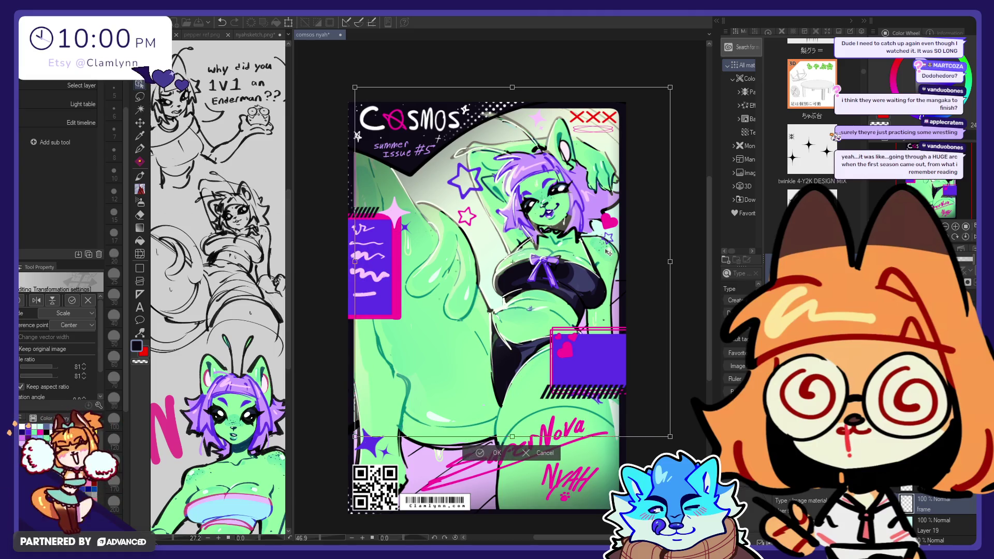
left_click(493, 455)
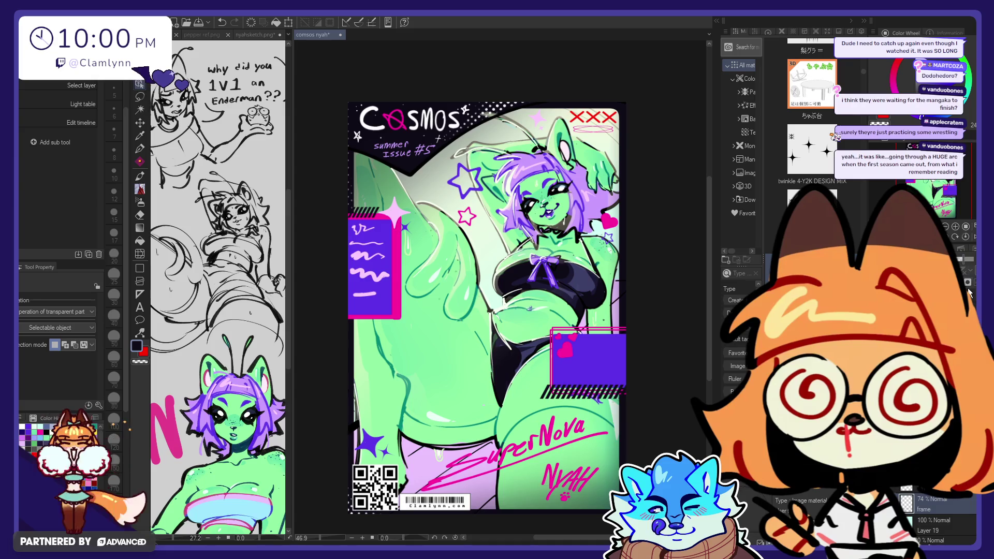
- Scroll the Material palette to the quilted grid pattern and drag it onto the cover
scroll(835, 137, "down", 3)
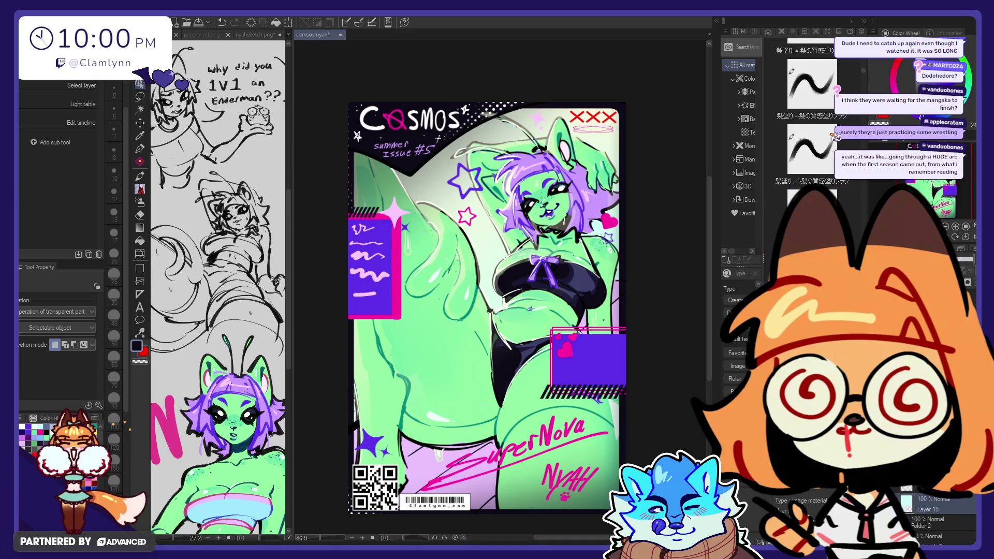
scroll(835, 136, "down", 1)
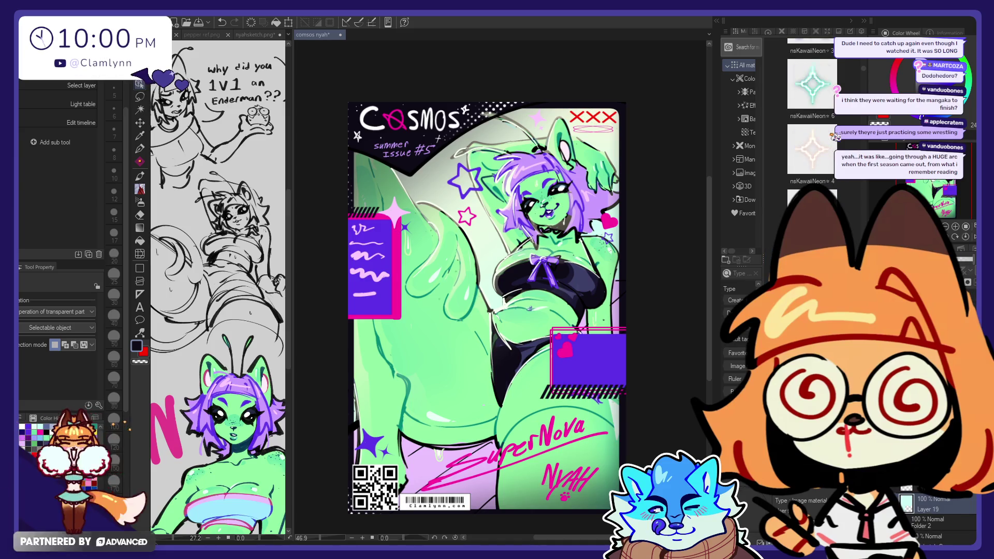
scroll(835, 136, "down", 3)
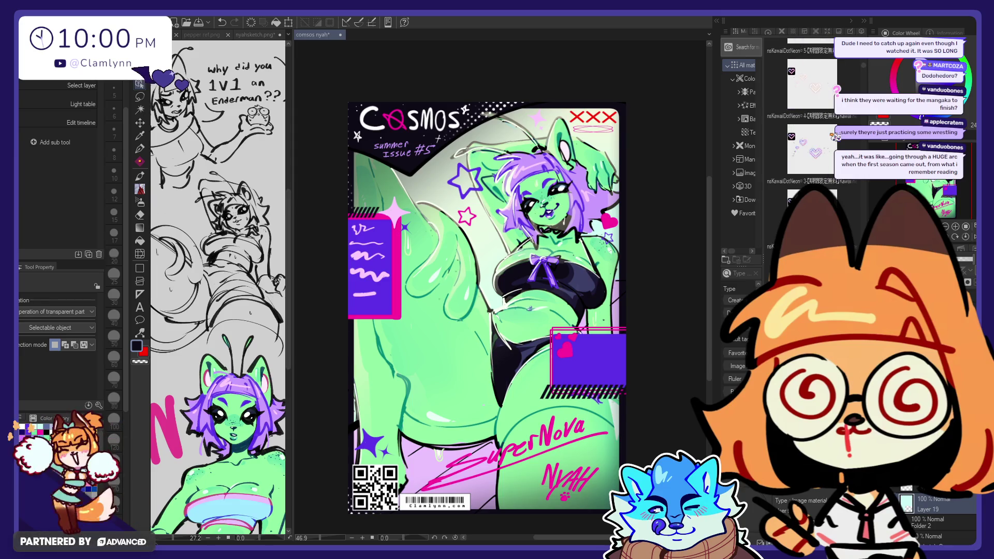
scroll(835, 137, "down", 5)
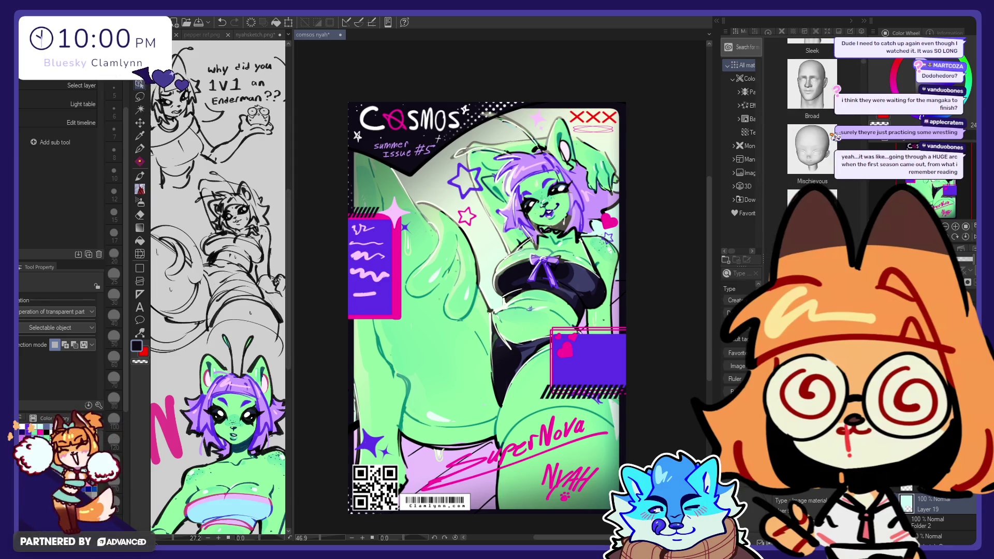
scroll(834, 137, "down", 3)
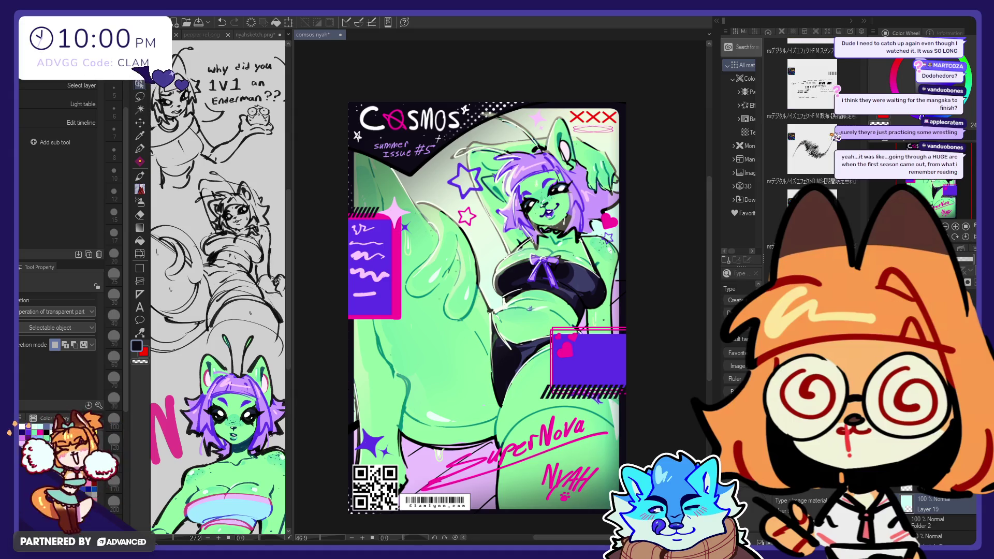
scroll(834, 136, "down", 4)
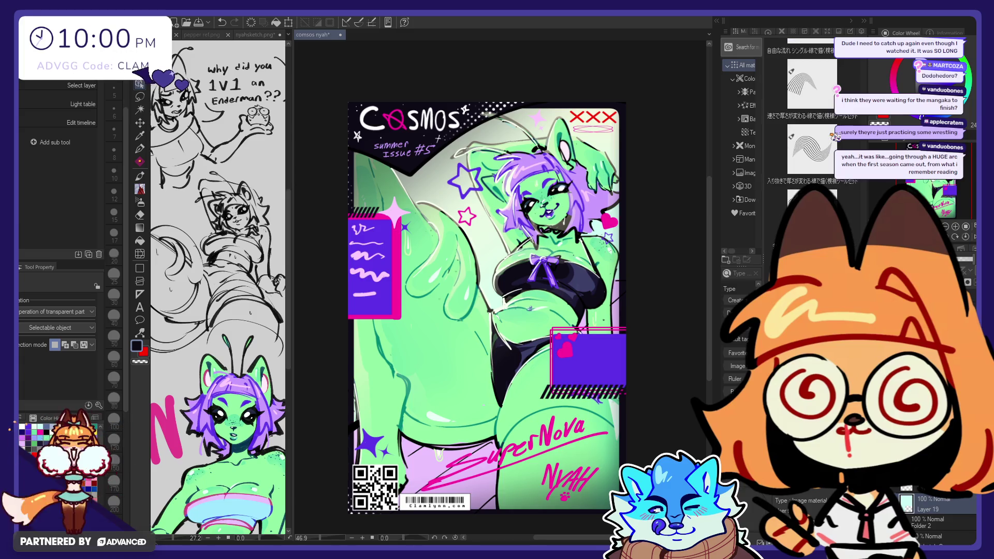
scroll(835, 136, "down", 3)
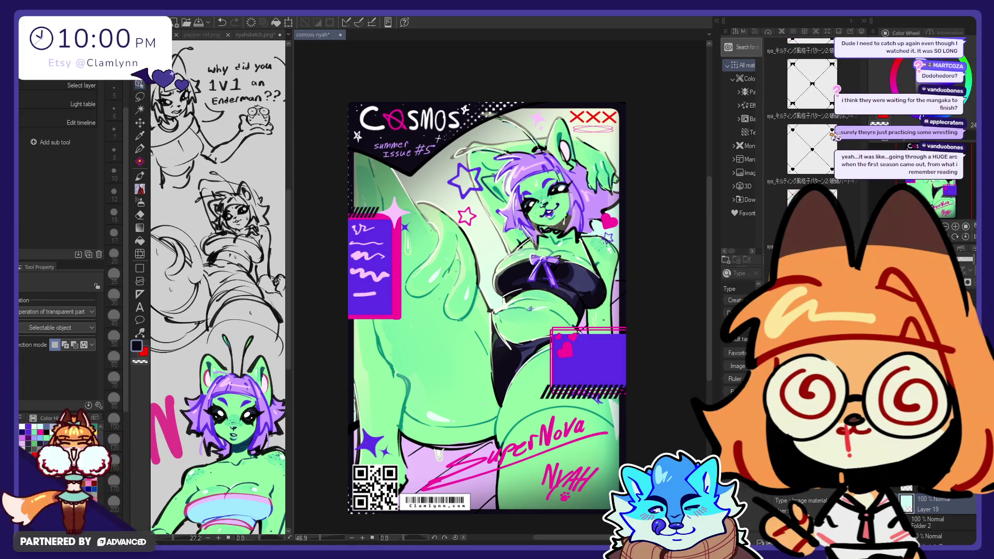
scroll(835, 137, "down", 2)
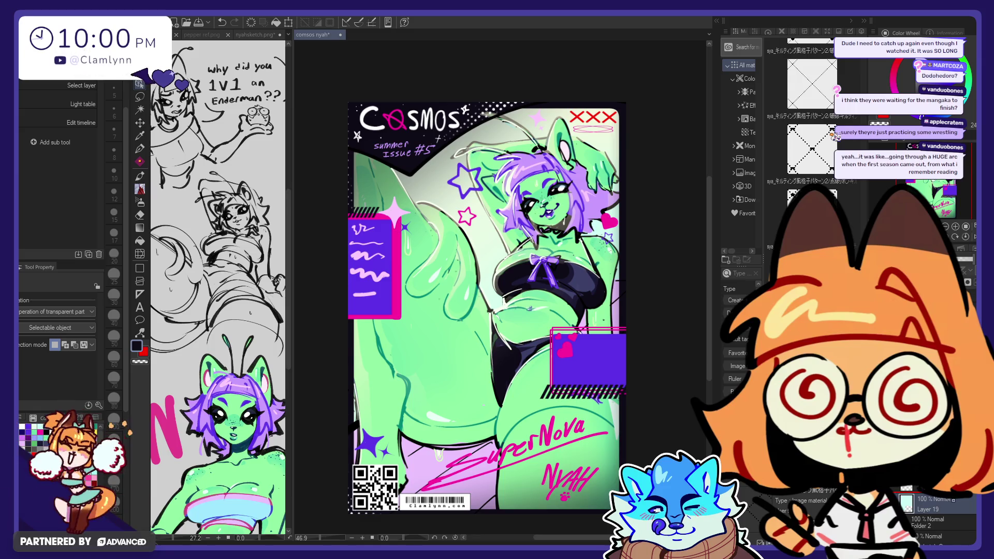
left_click_drag(834, 136, 489, 308)
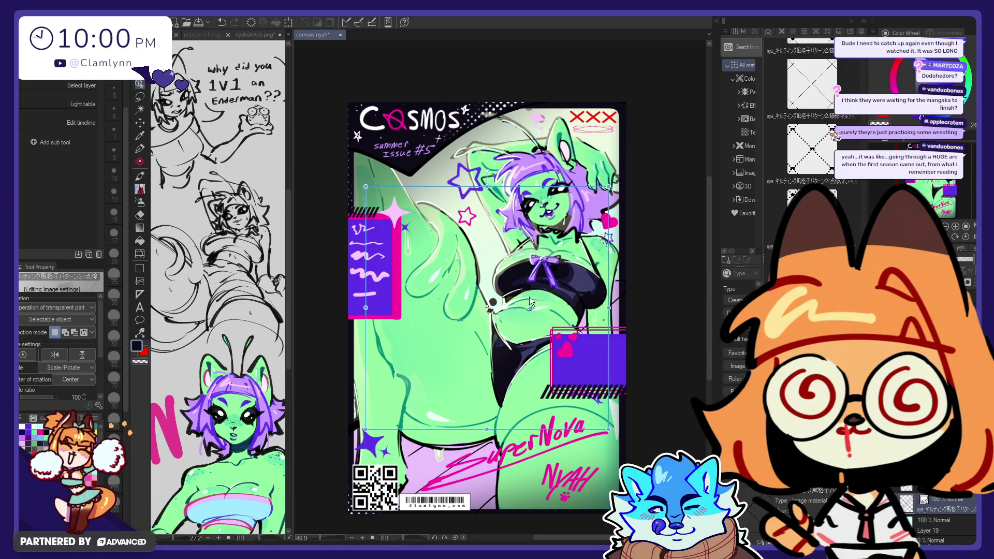
- Stretch the quilted grid pattern across the background and commit it with the Move layer tool
left_click_drag(364, 309, 563, 300)
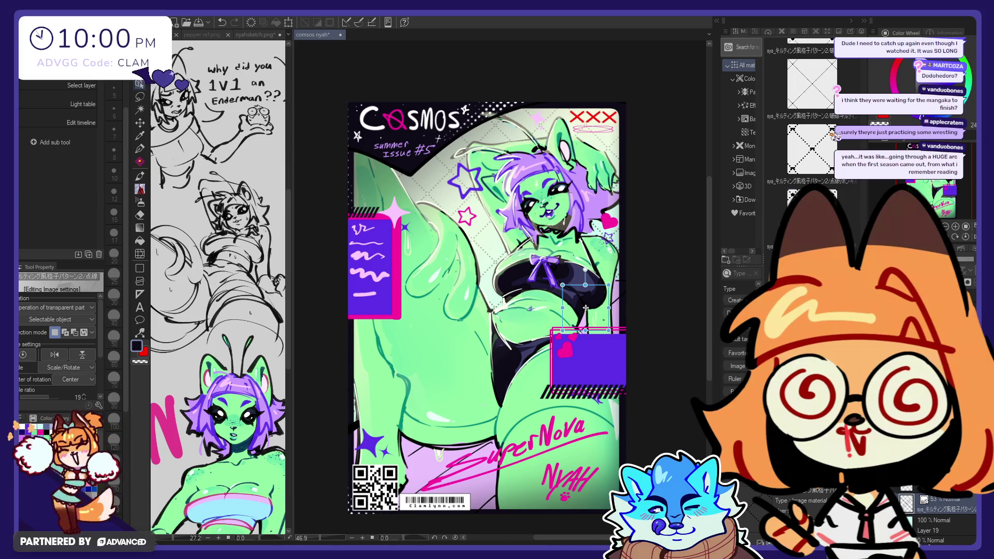
left_click(139, 123)
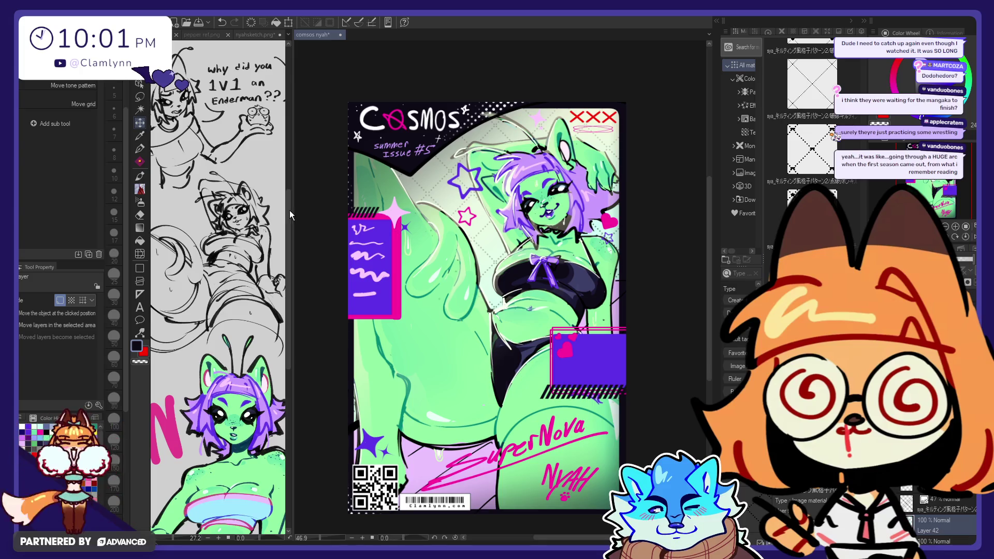
left_click(140, 149)
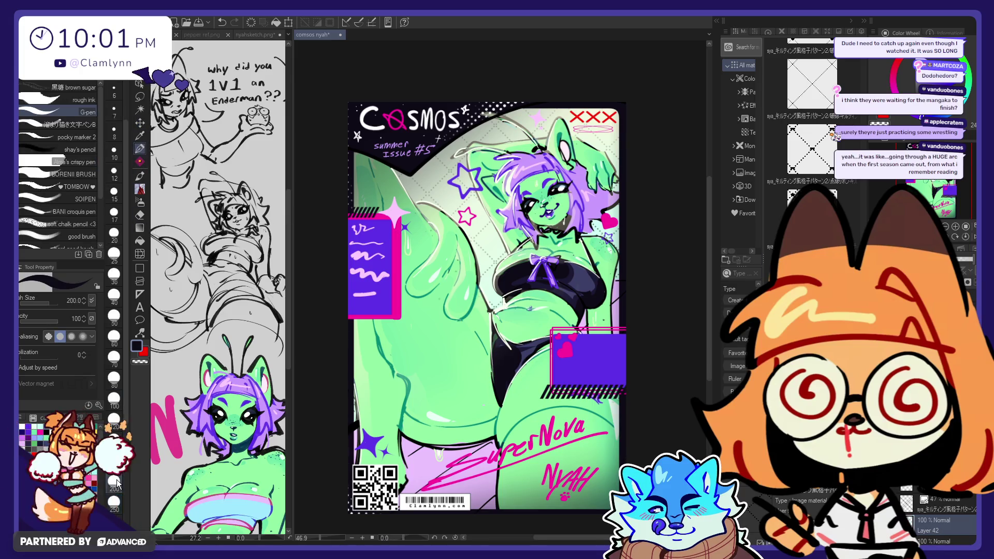
- Set the brush to size 1200 and wash cyan over the background behind the head and torso
scroll(113, 480, "down", 5)
left_click(114, 480)
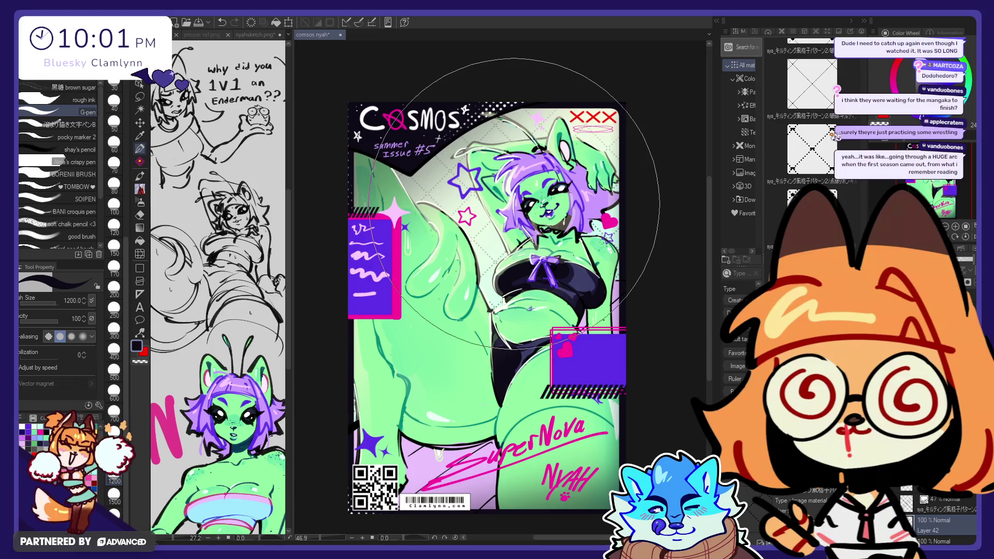
left_click(533, 167, "alt")
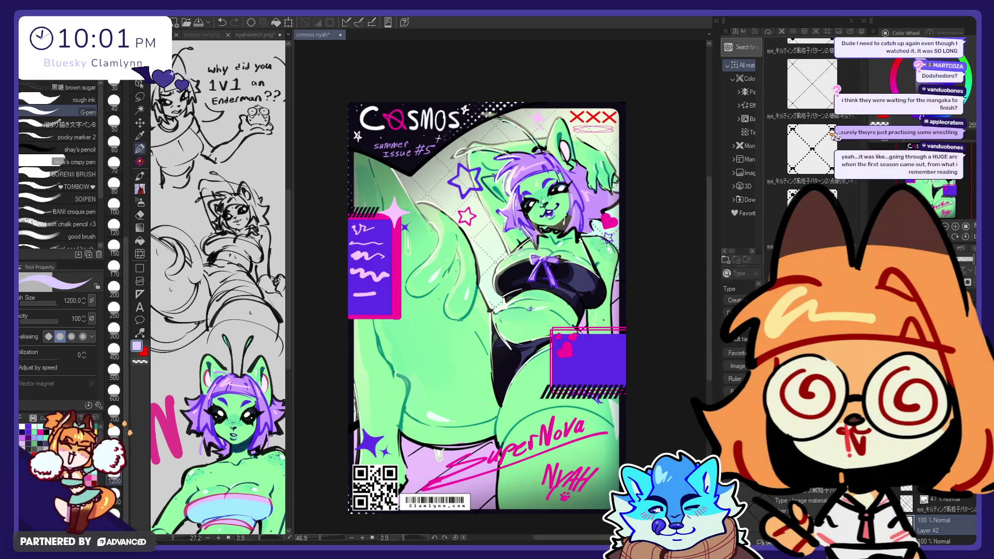
left_click(892, 84)
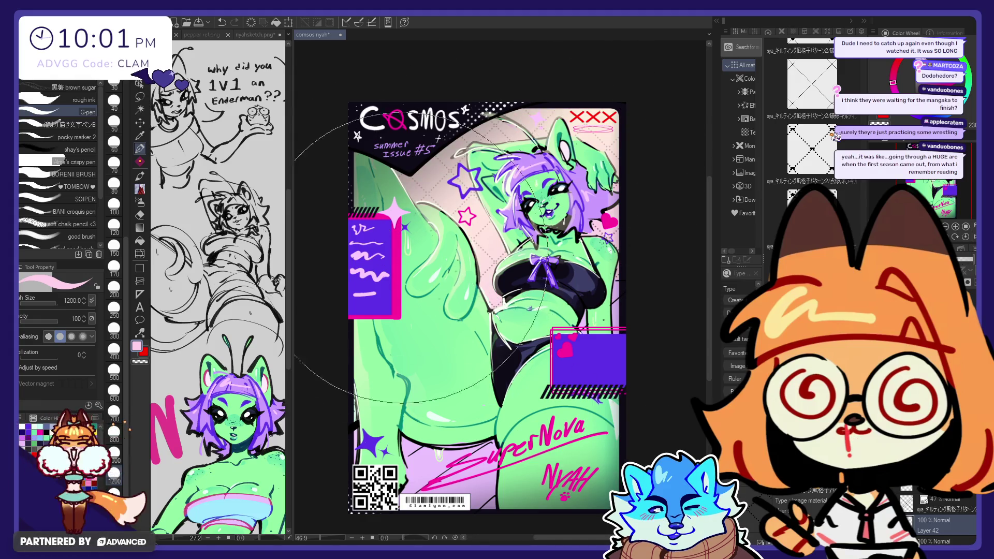
left_click(442, 471, "alt")
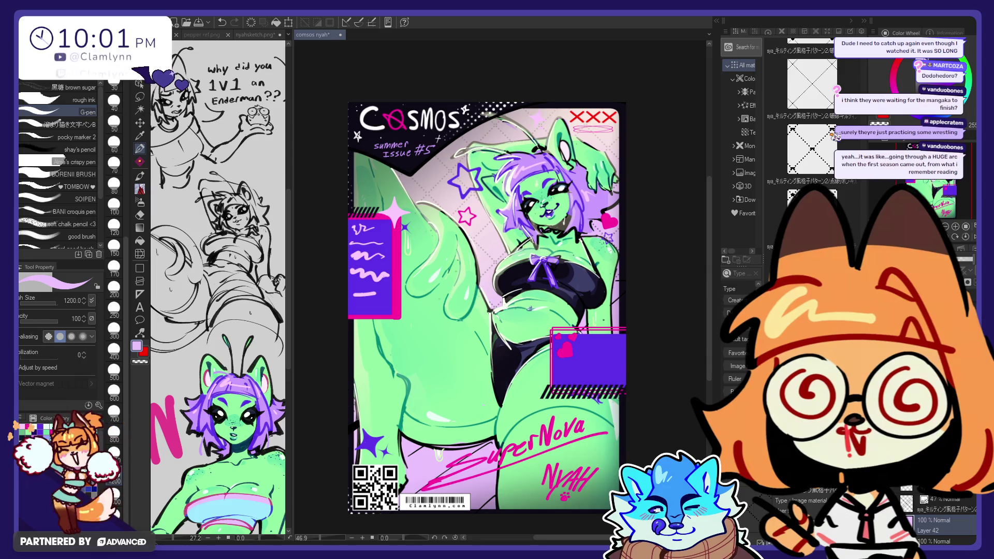
left_click_drag(467, 197, 458, 311)
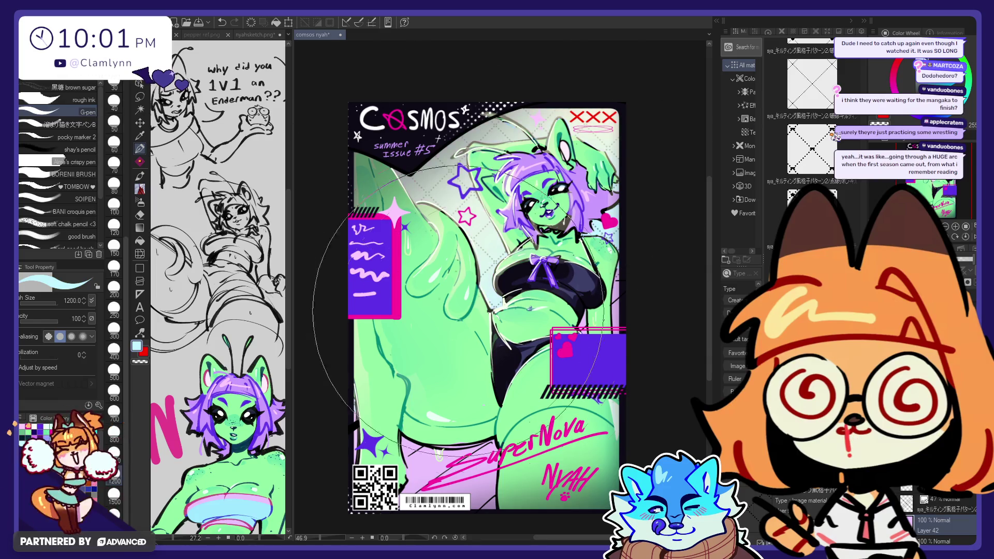
mouse_move(474, 78)
left_mouse_down()
mouse_move(467, 156)
mouse_move(371, 407)
left_mouse_up()
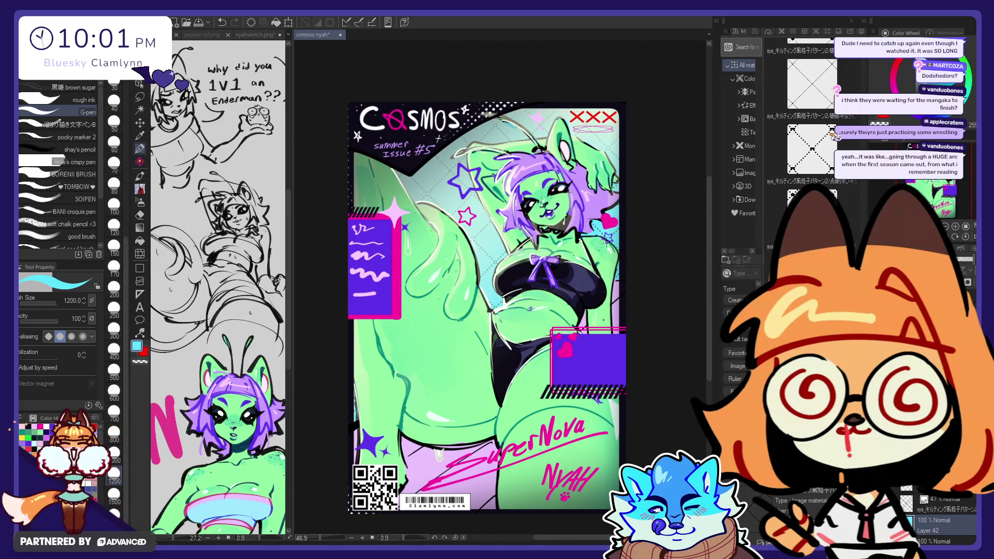
- Try green and orange tints, undo the orange, return to cyan, then sample magenta from the heart
left_click(968, 85)
left_click(968, 101)
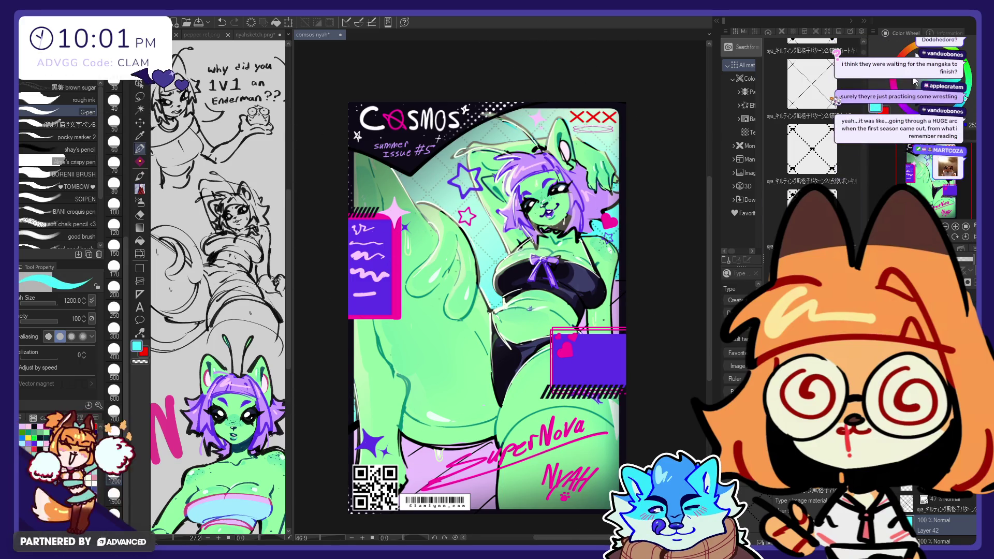
left_click(904, 52)
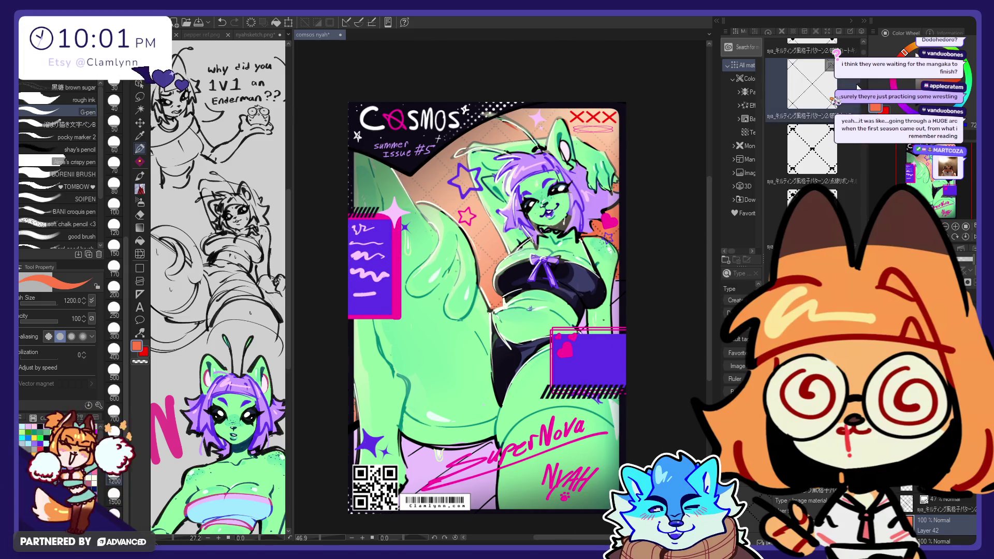
key("ctrl+z")
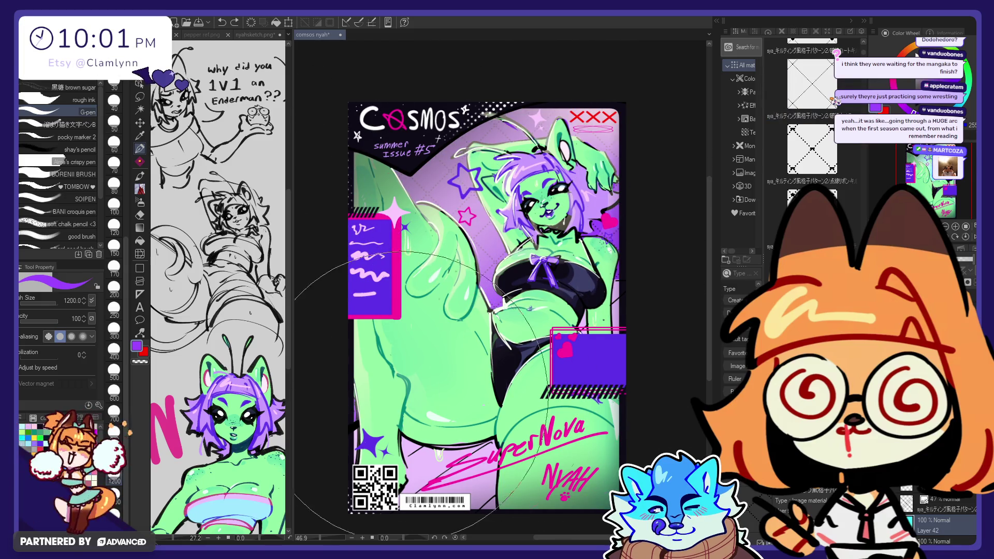
left_click(887, 109)
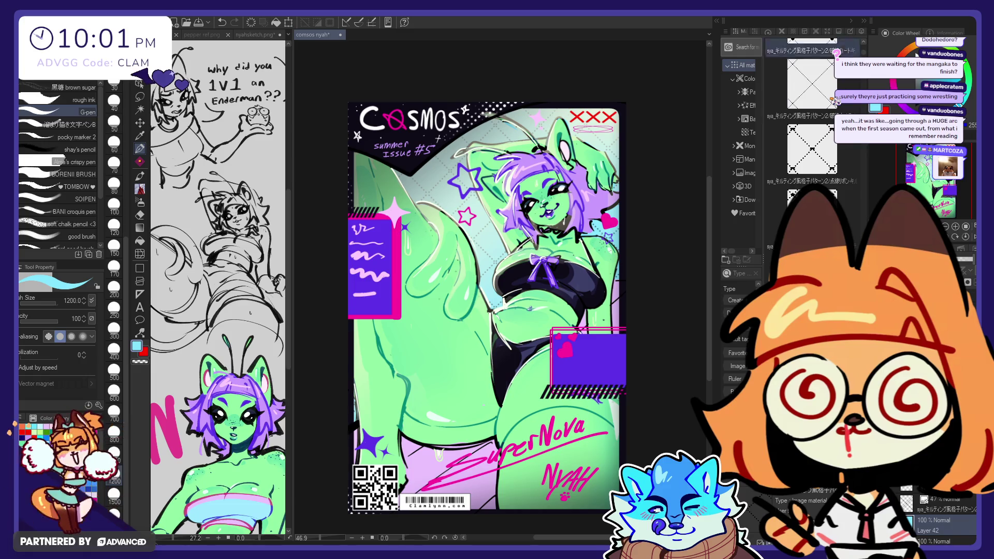
scroll(933, 513, "down", 3)
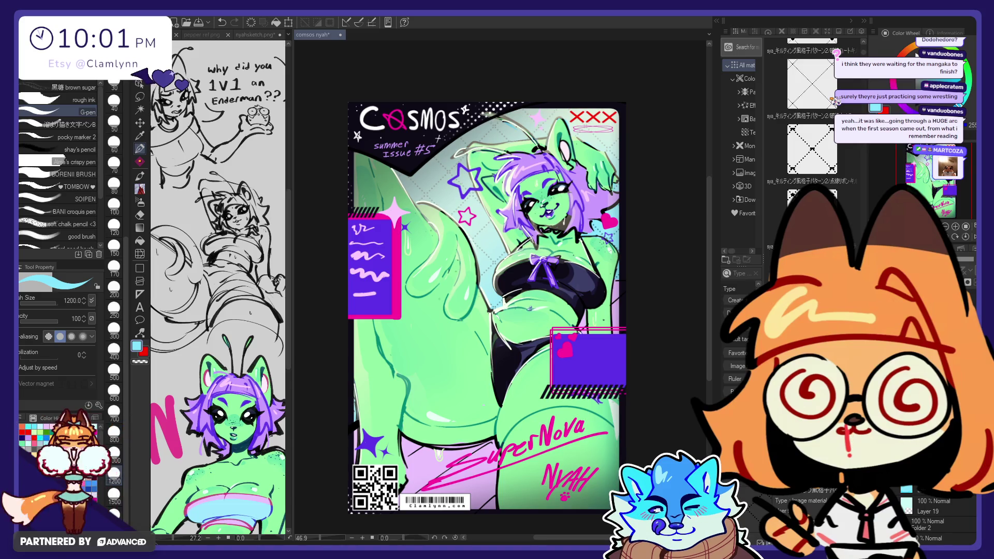
left_click(564, 347, "alt")
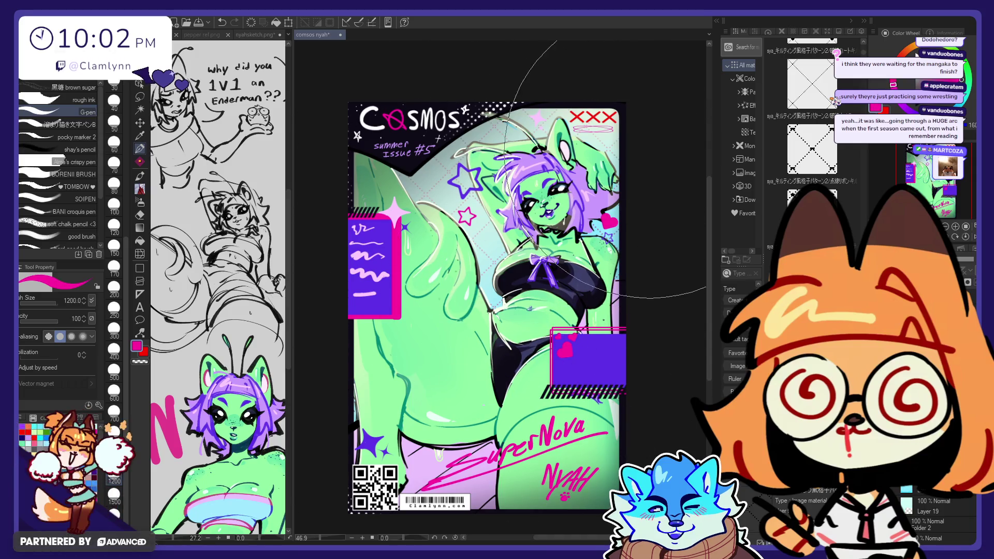
- Set the brush to size 60 and dab light lavender marks in the purple box
left_click(391, 257, "alt")
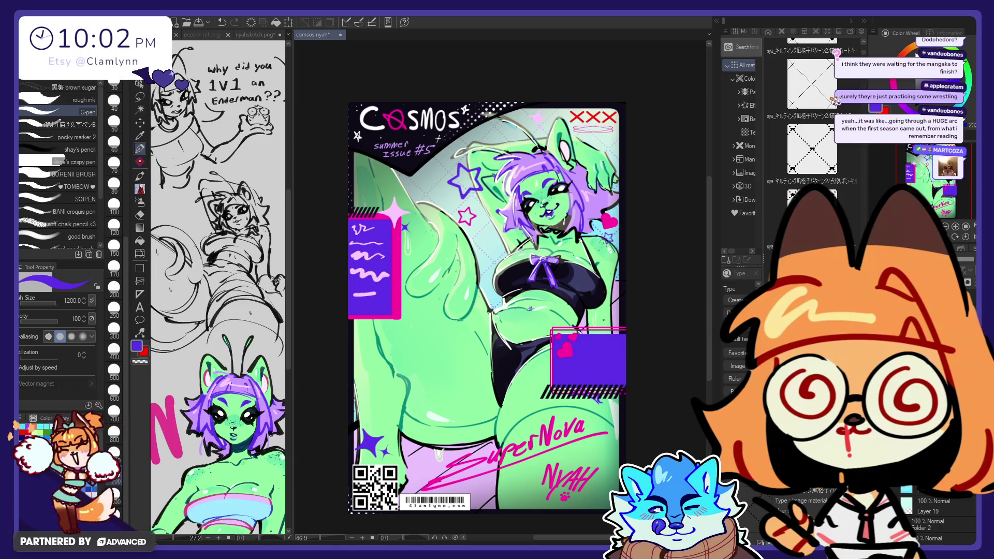
scroll(932, 518, "up", 3)
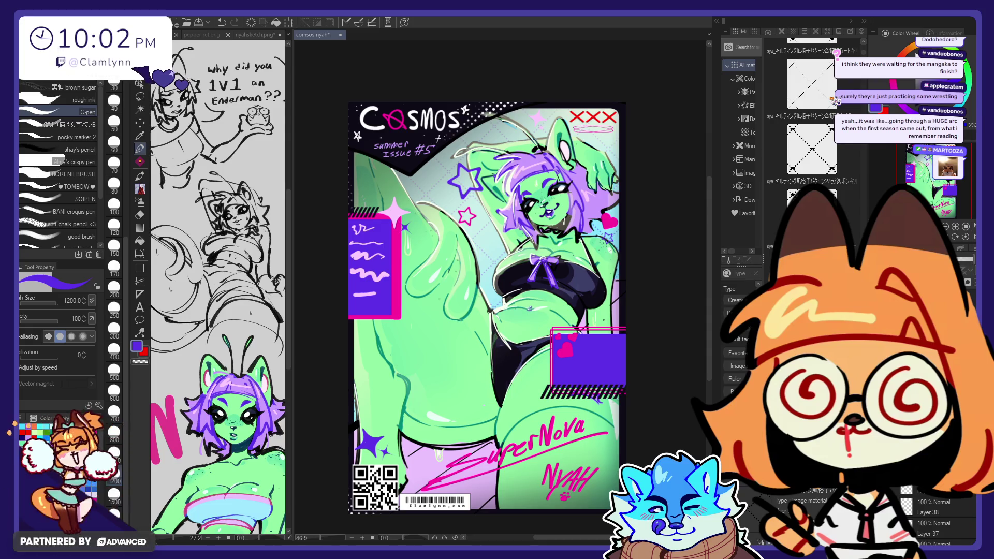
left_click(376, 278, "alt")
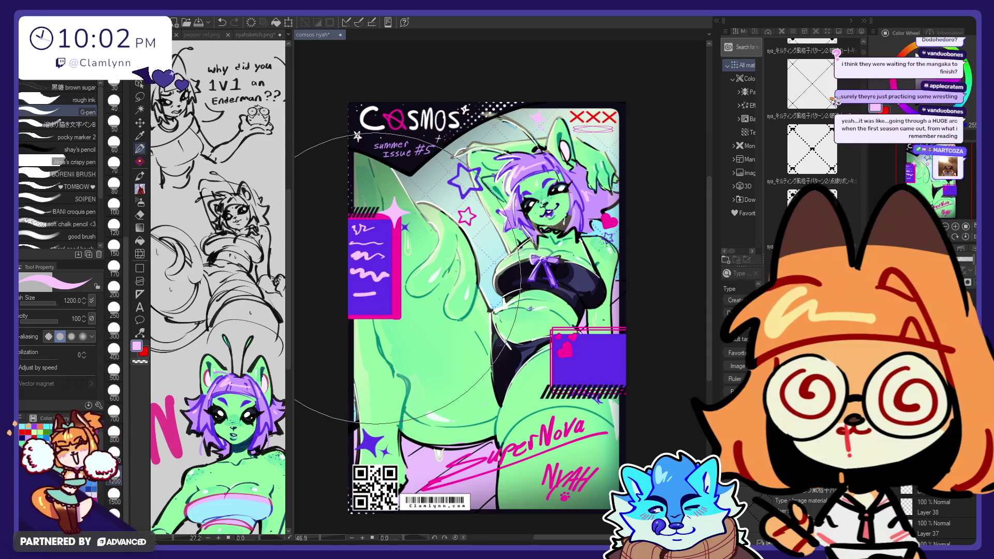
left_click(114, 144)
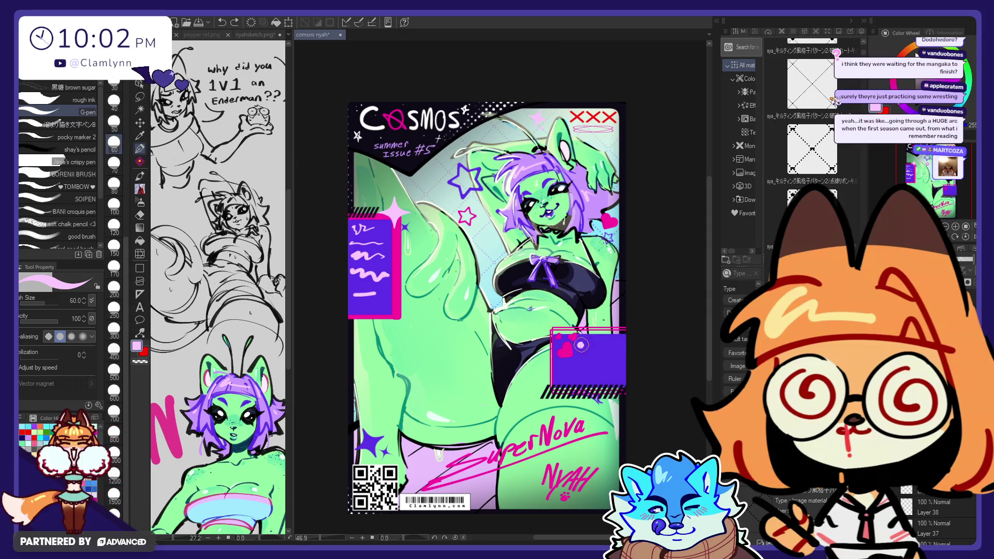
key("ctrl+z")
left_click(585, 342)
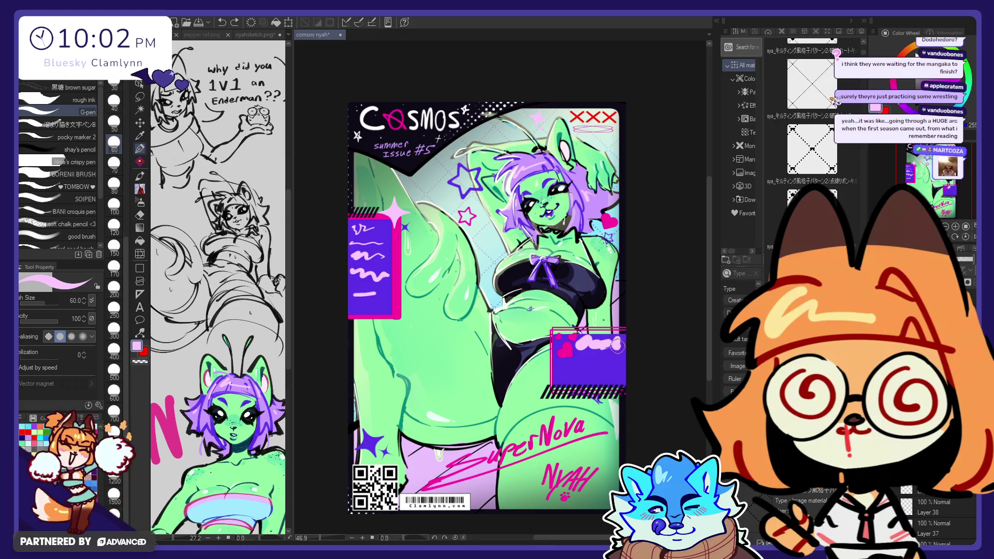
- Sample dark purple and navy from the artwork, then hide the material library to widen the canvas
left_click(573, 397, "alt")
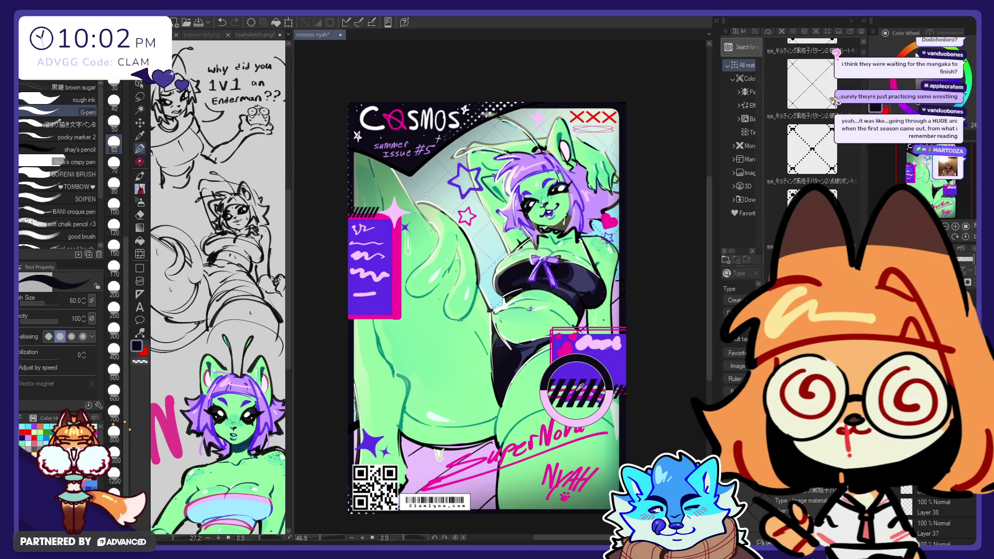
left_click(571, 357, "alt")
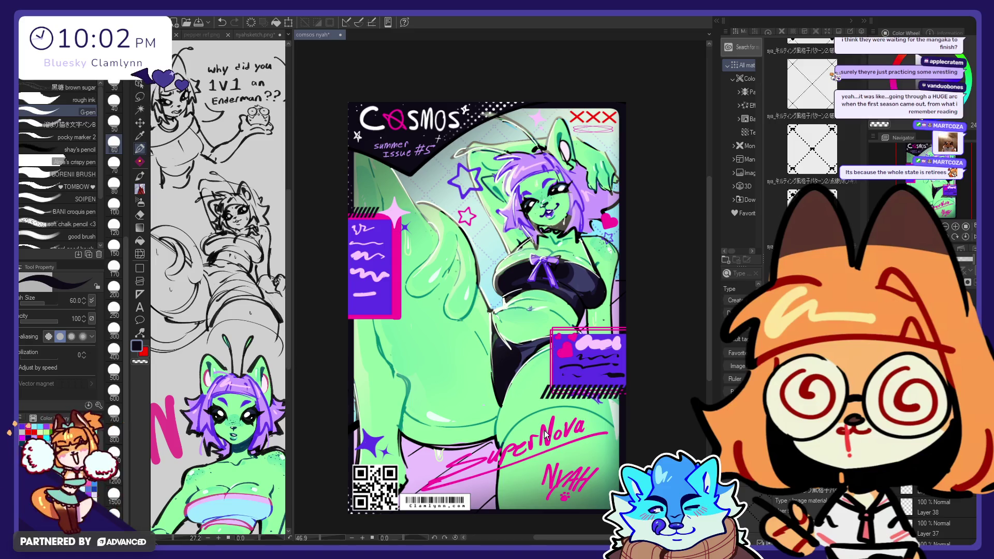
left_click(864, 22)
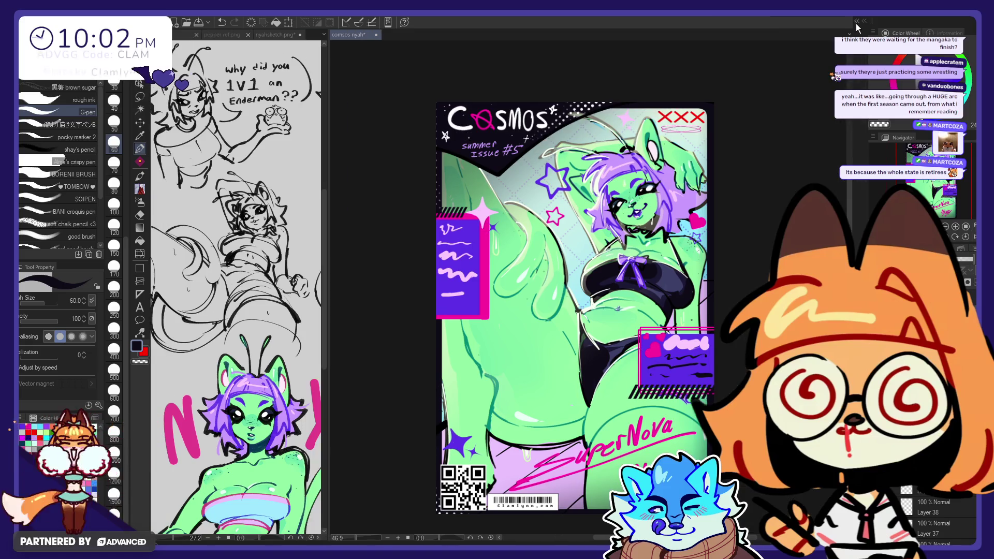